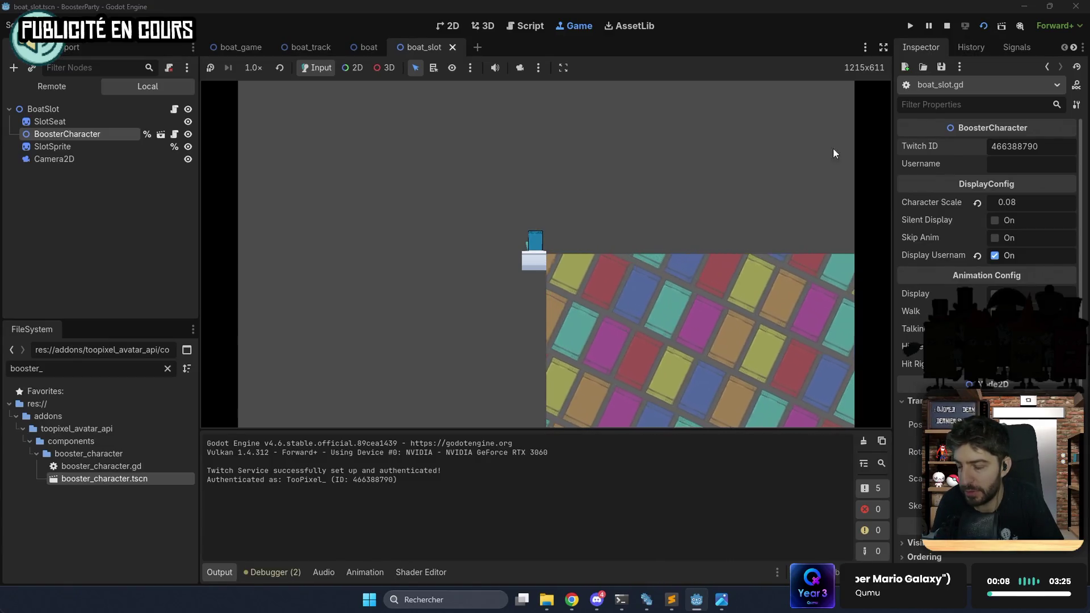
Stop the game and change line 17's _update_avatar() call to _update_character_display().
{"action": "left_click", "coordinate": [946, 27]}
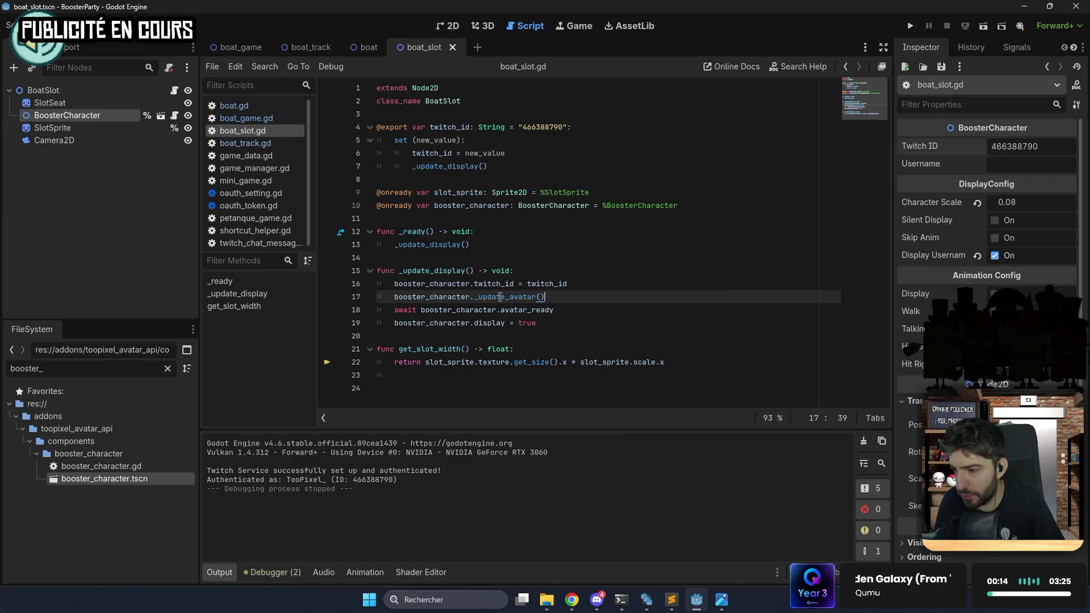
{"action": "double_click", "coordinate": [504, 297]}
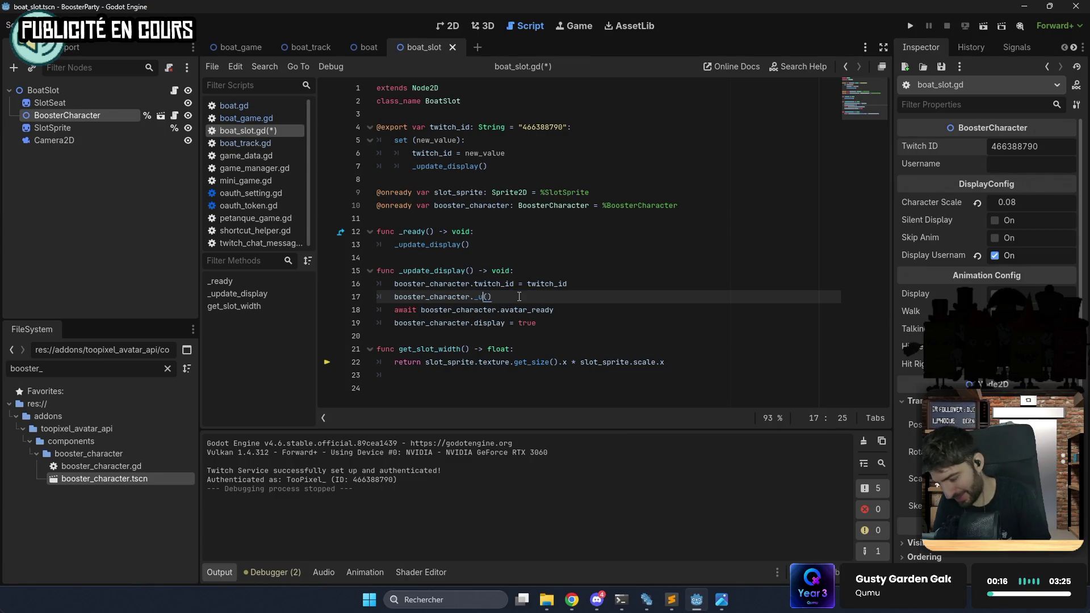
{"action": "key", "text": "Down"}
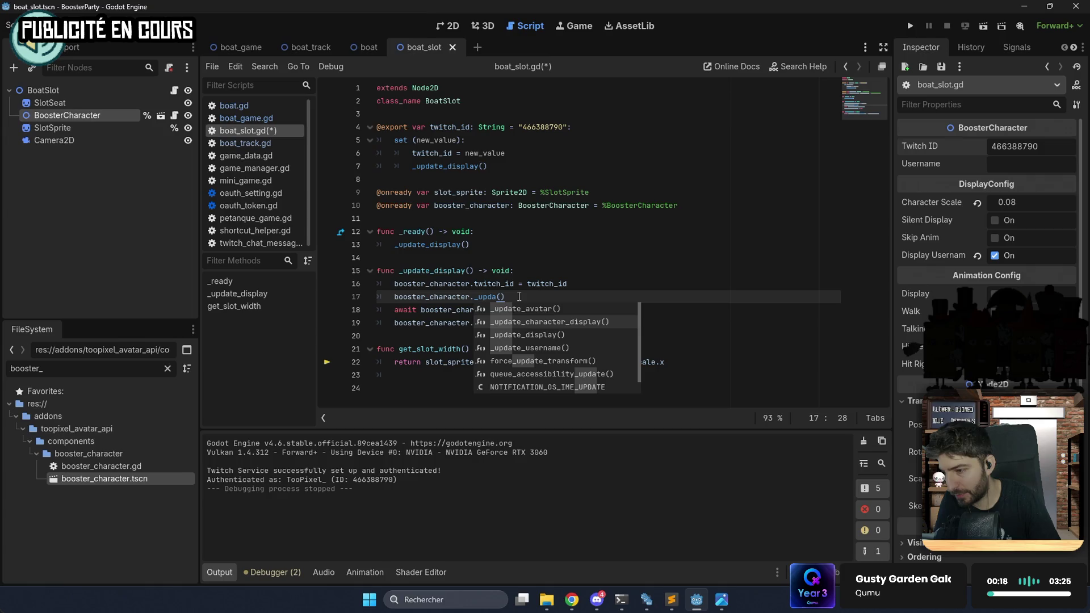
{"action": "key", "text": "Return"}
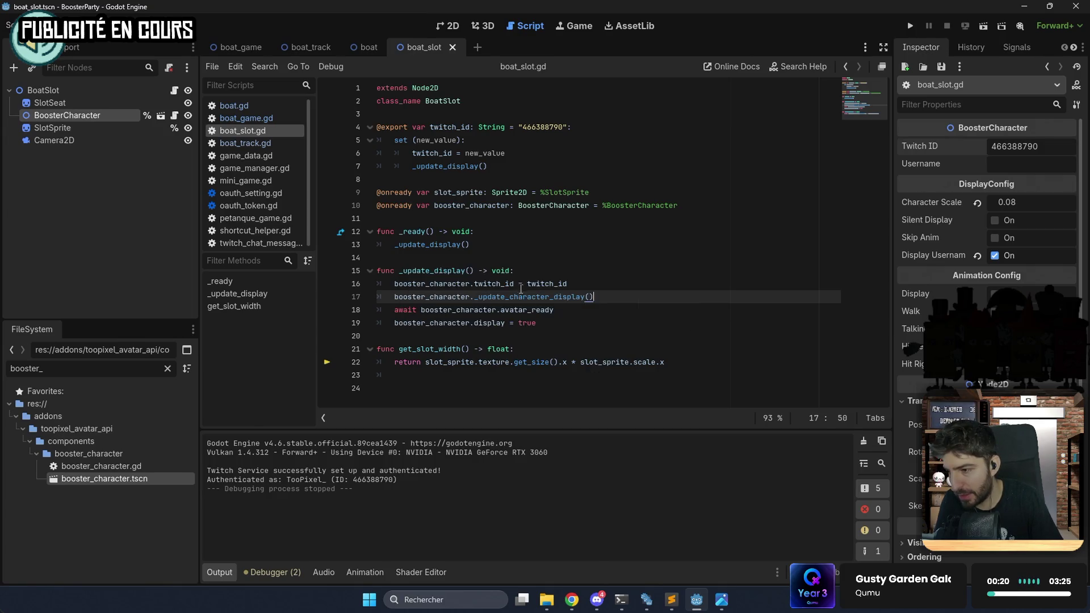
Open booster_character.gd and read _update_avatar's avatar config lookup and null reset.
{"action": "left_click", "coordinate": [504, 284], "text": "ctrl"}
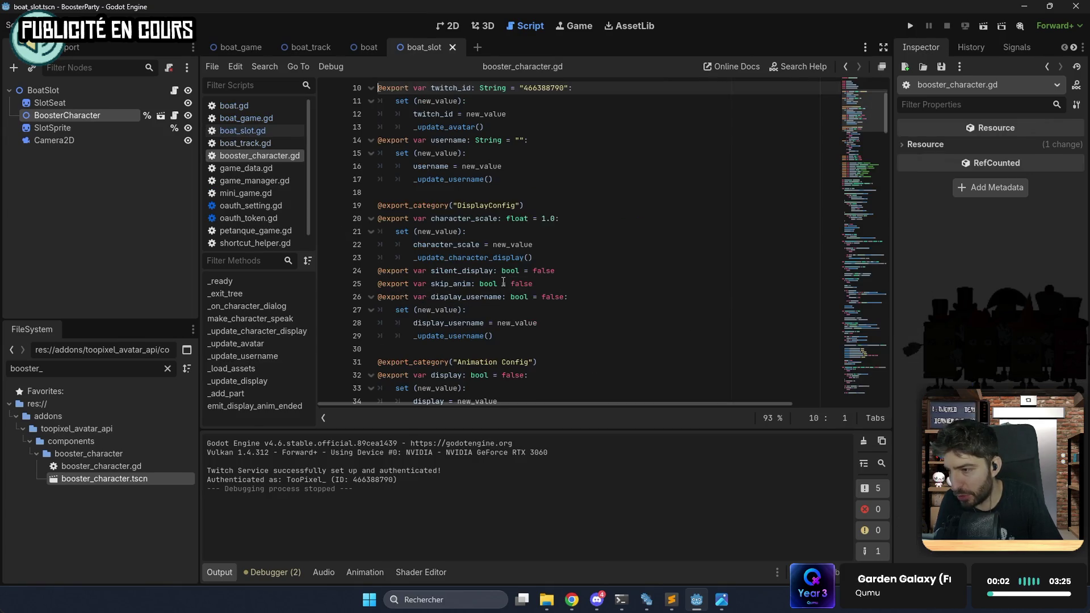
{"action": "left_click", "coordinate": [456, 126], "text": "ctrl"}
{"action": "scroll", "coordinate": [495, 285], "scroll_direction": "down", "scroll_amount": 2}
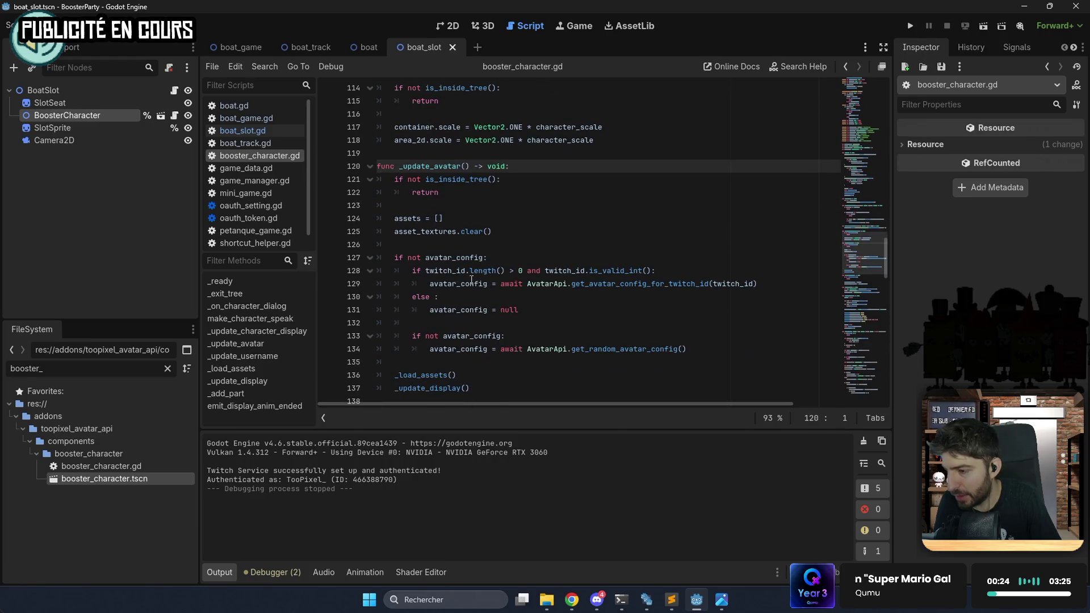
{"action": "double_click", "coordinate": [612, 283]}
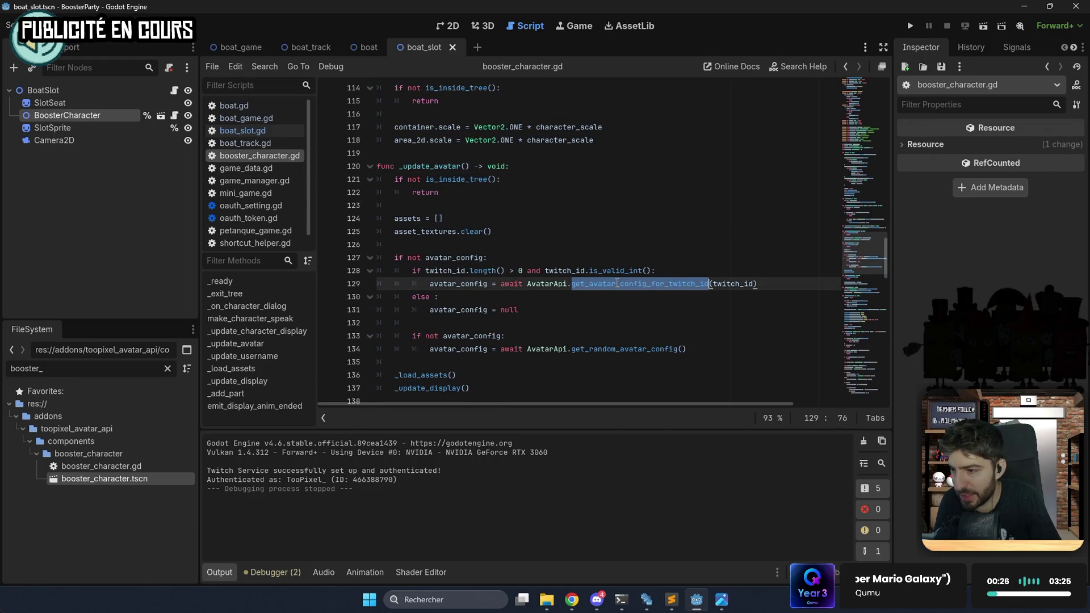
{"action": "left_click", "coordinate": [537, 307]}
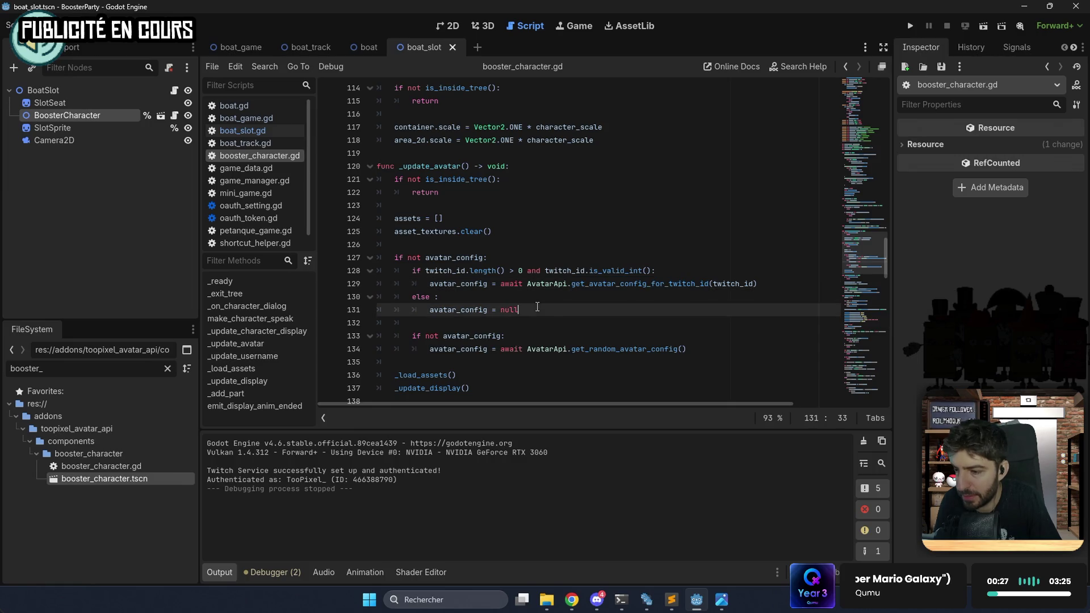
{"action": "left_click", "coordinate": [606, 284]}
Jump to _update_display and review where avatar_ready is emitted.
{"action": "scroll", "coordinate": [522, 304], "scroll_direction": "down", "scroll_amount": 3}
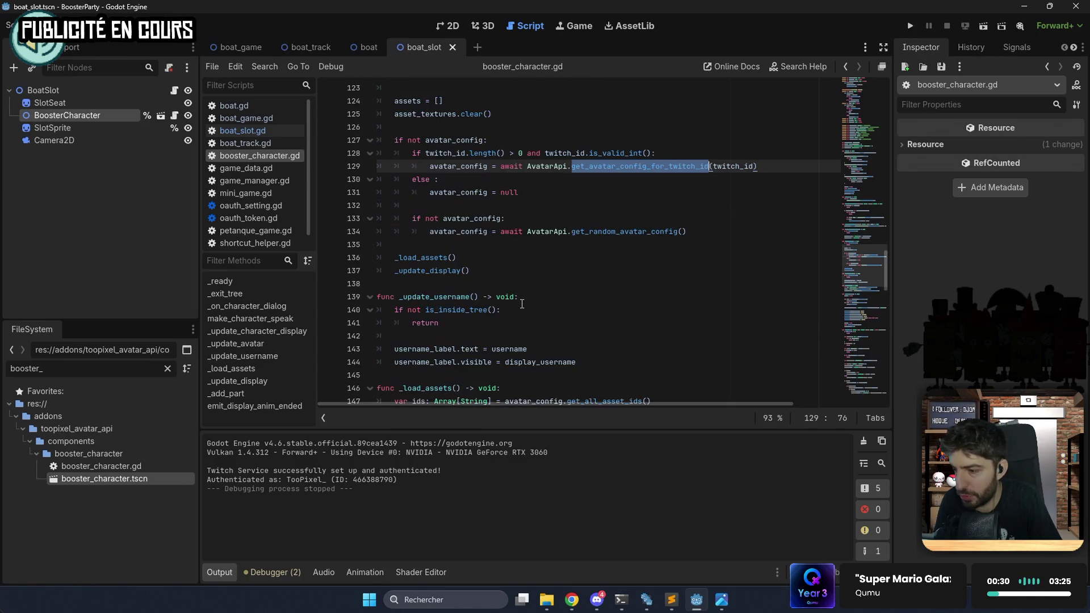
{"action": "left_click", "coordinate": [439, 272], "text": "ctrl"}
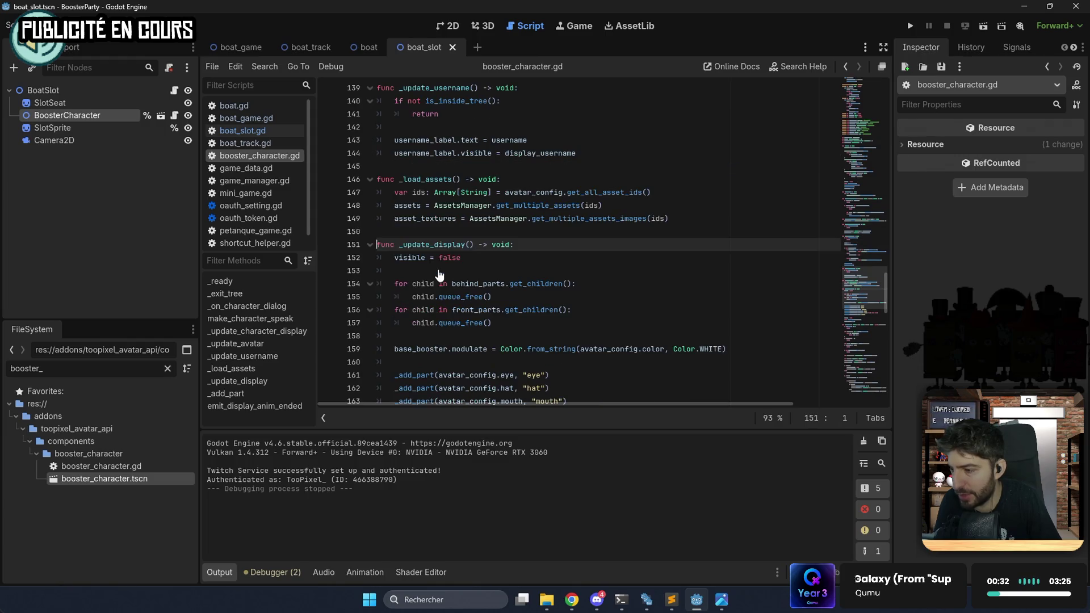
{"action": "scroll", "coordinate": [482, 309], "scroll_direction": "down", "scroll_amount": 5}
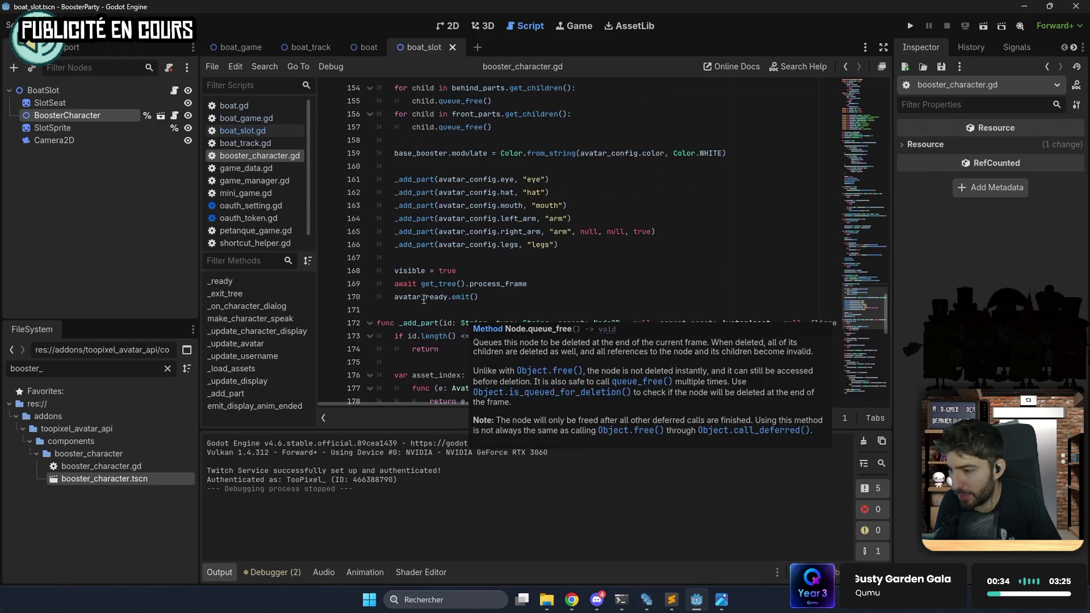
{"action": "left_click", "coordinate": [435, 296]}
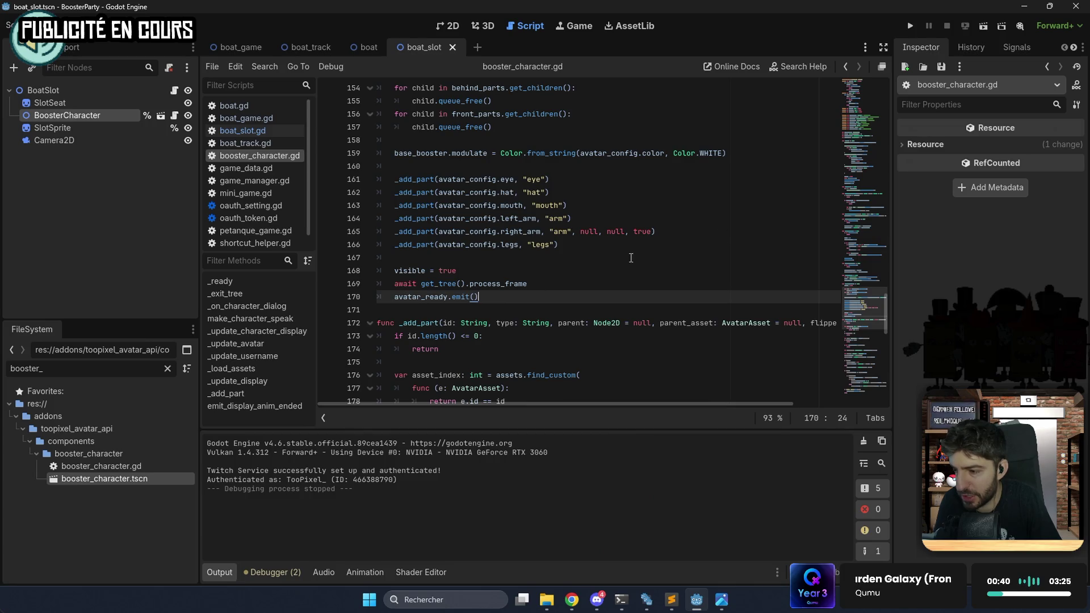
{"action": "scroll", "coordinate": [631, 258], "scroll_direction": "down", "scroll_amount": 2}
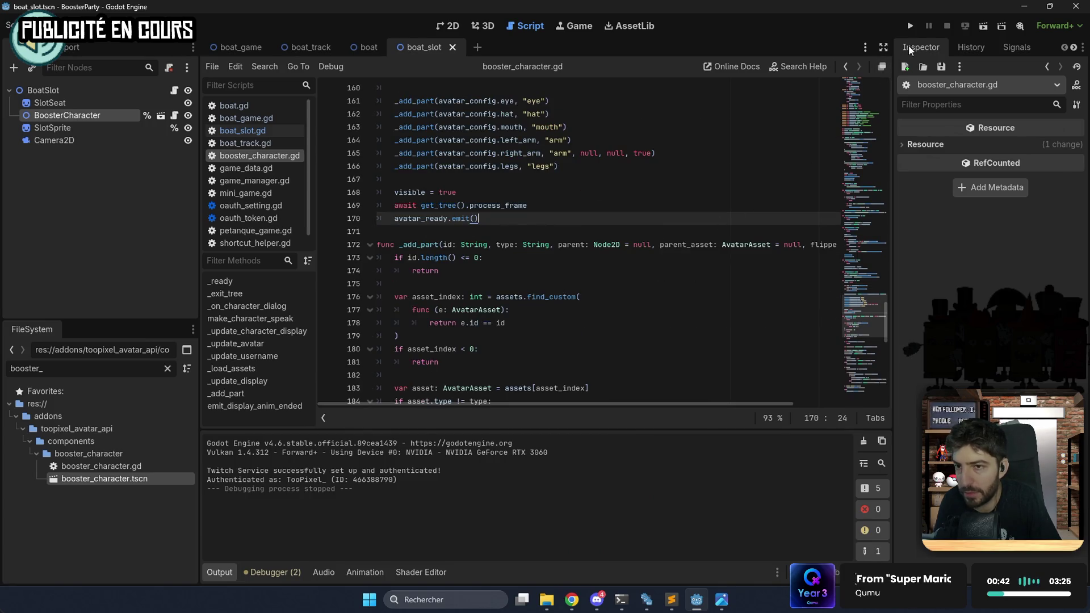
Test-run the current scene, stop it, and hide the BoatSlot node.
{"action": "left_click", "coordinate": [984, 28]}
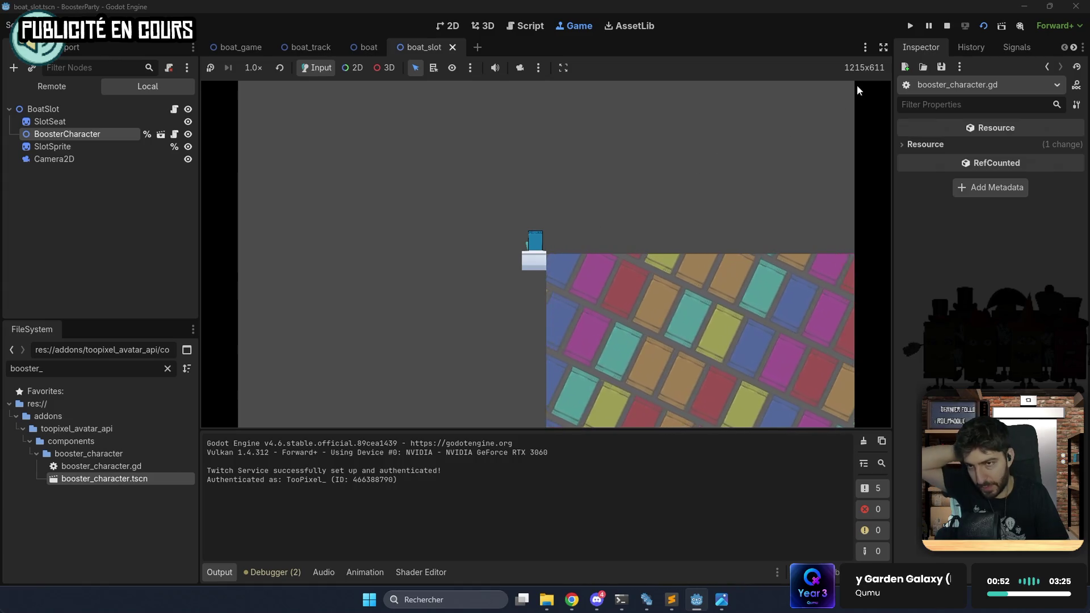
{"action": "left_click", "coordinate": [945, 29]}
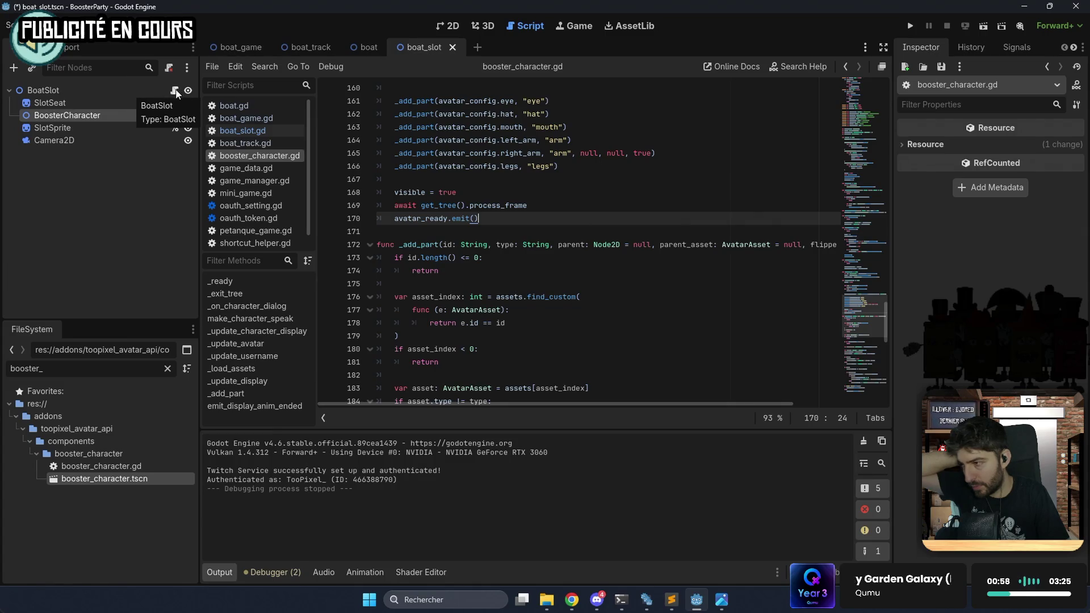
{"action": "left_click", "coordinate": [170, 92]}
Review lines 7 and 13 of boat_slot.gd, then run the current scene again.
{"action": "left_click", "coordinate": [188, 91]}
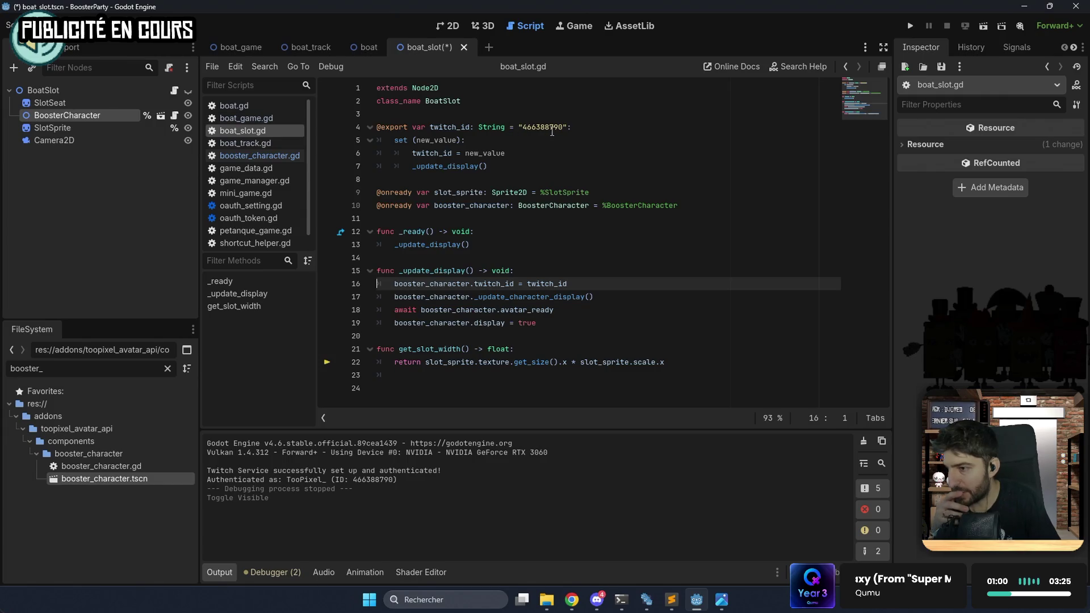
{"action": "left_click", "coordinate": [498, 164]}
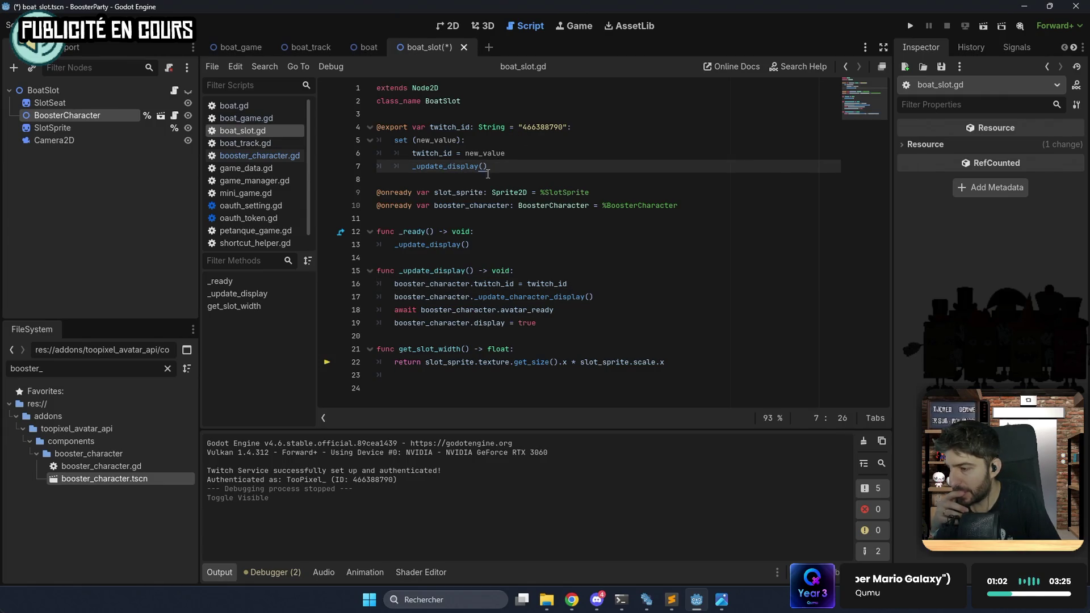
{"action": "left_click", "coordinate": [477, 244]}
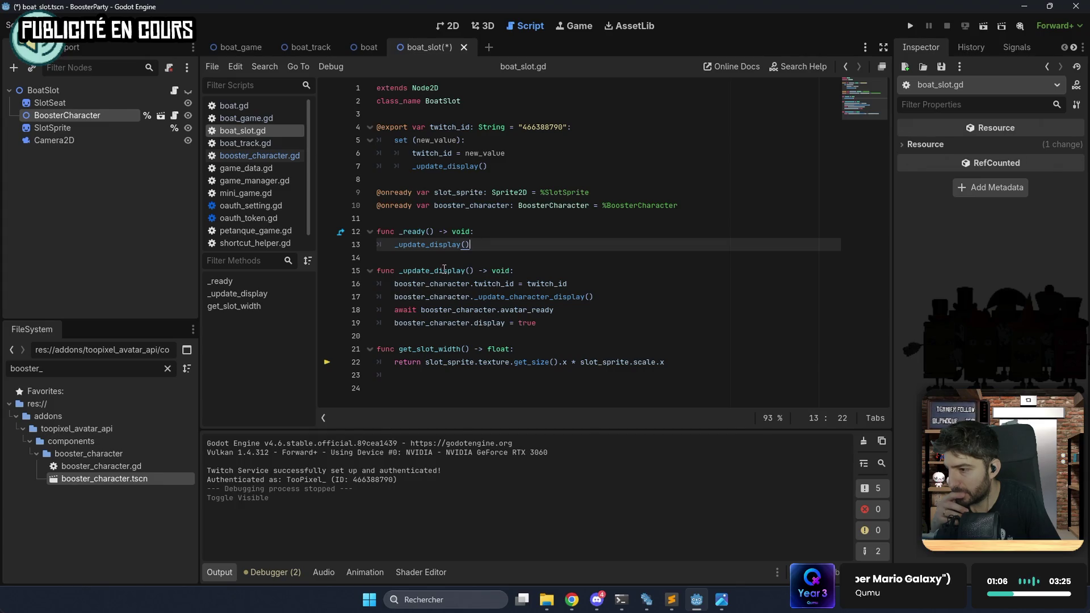
{"action": "left_click", "coordinate": [983, 27]}
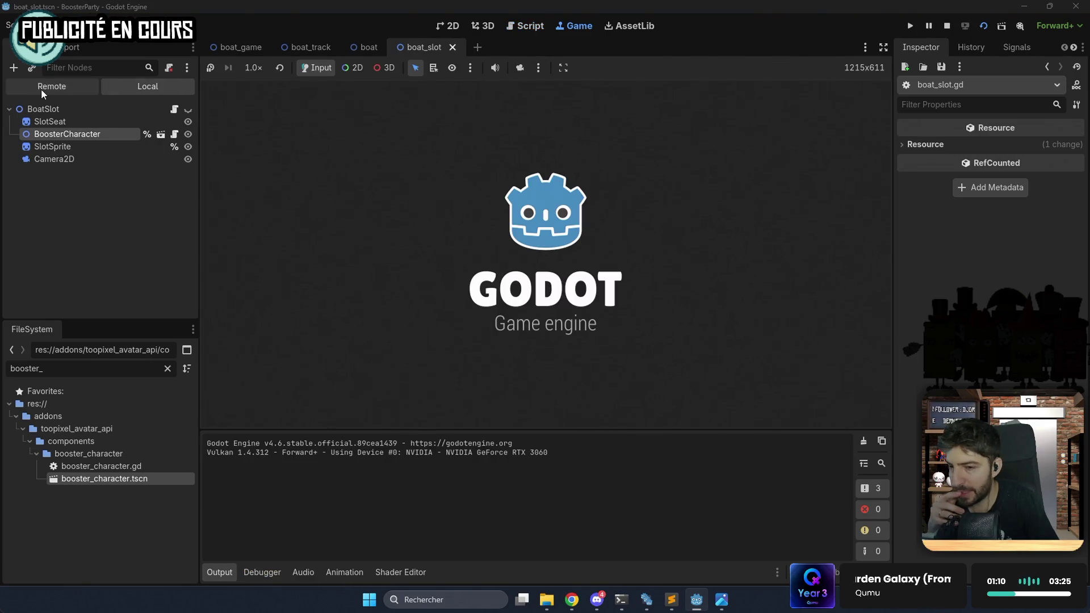
Make the local BoatSlot node visible again.
{"action": "left_click", "coordinate": [41, 89]}
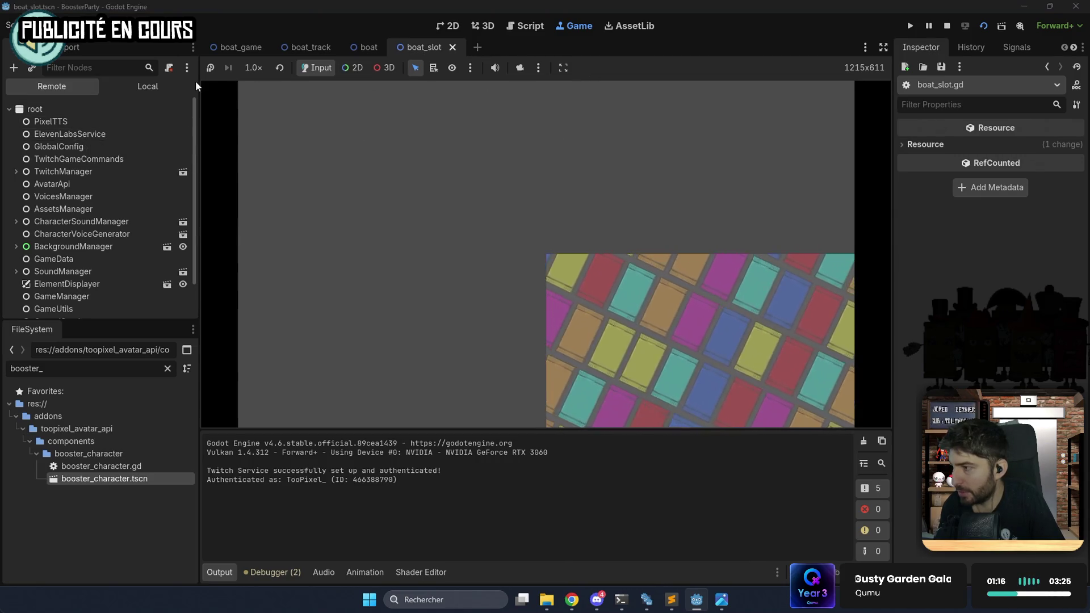
{"action": "left_click", "coordinate": [178, 87]}
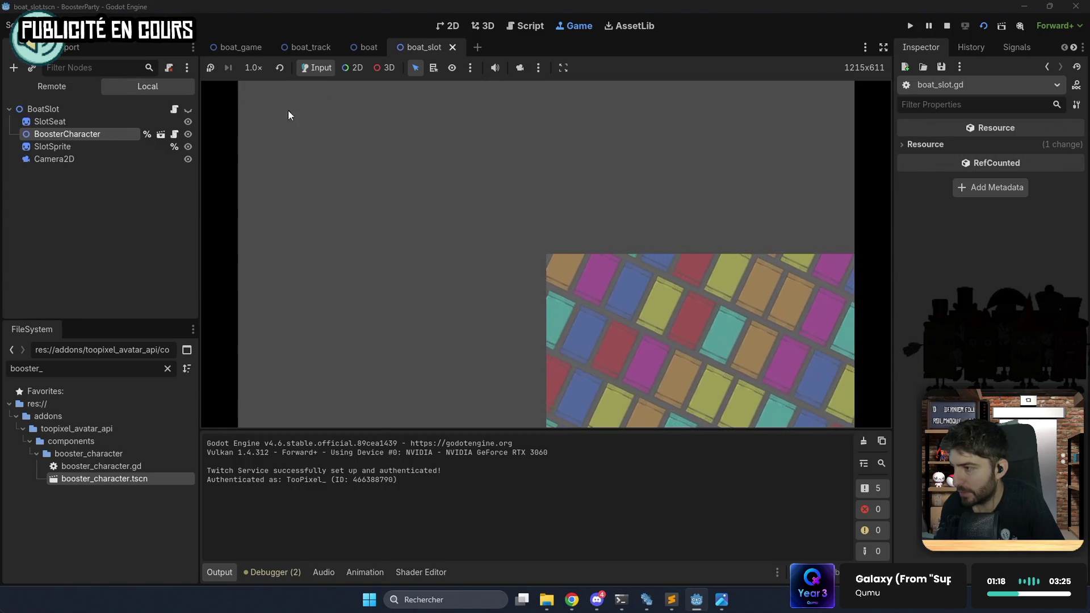
{"action": "left_click", "coordinate": [188, 109]}
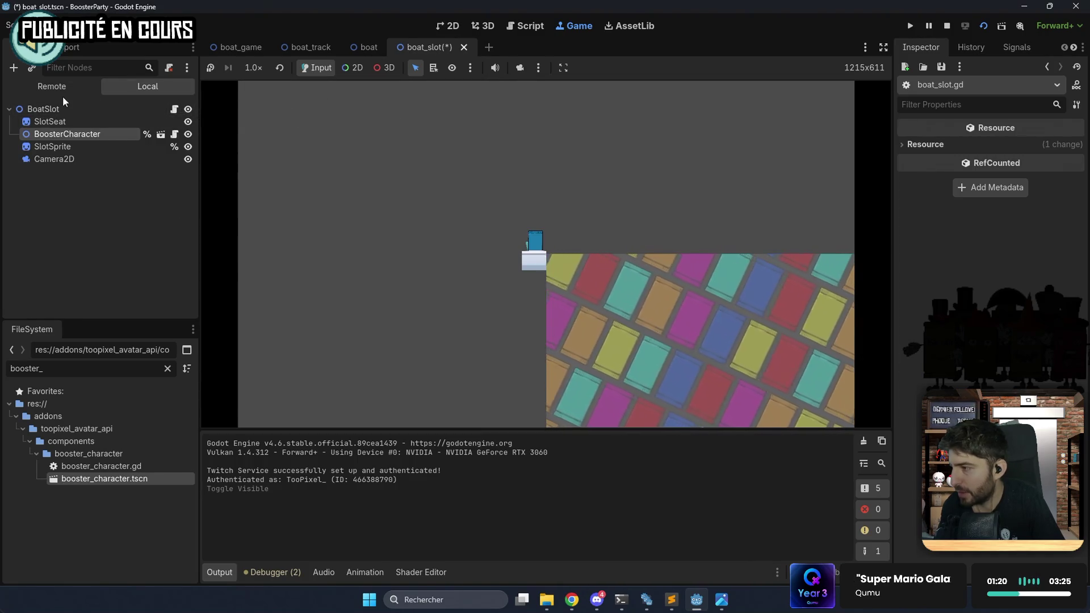
Inspect the running BoosterCharacter remotely, including its mouth avatar asset and Username field.
{"action": "left_click", "coordinate": [60, 88]}
{"action": "left_click", "coordinate": [55, 293]}
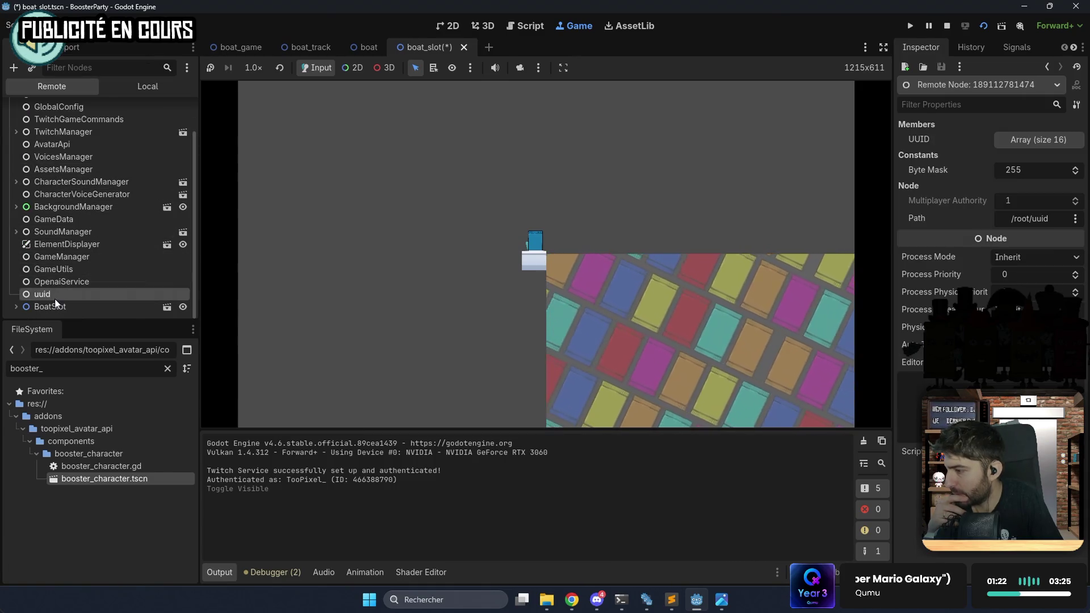
{"action": "left_click", "coordinate": [56, 306]}
{"action": "scroll", "coordinate": [70, 282], "scroll_direction": "down", "scroll_amount": 2}
{"action": "left_click", "coordinate": [83, 279]}
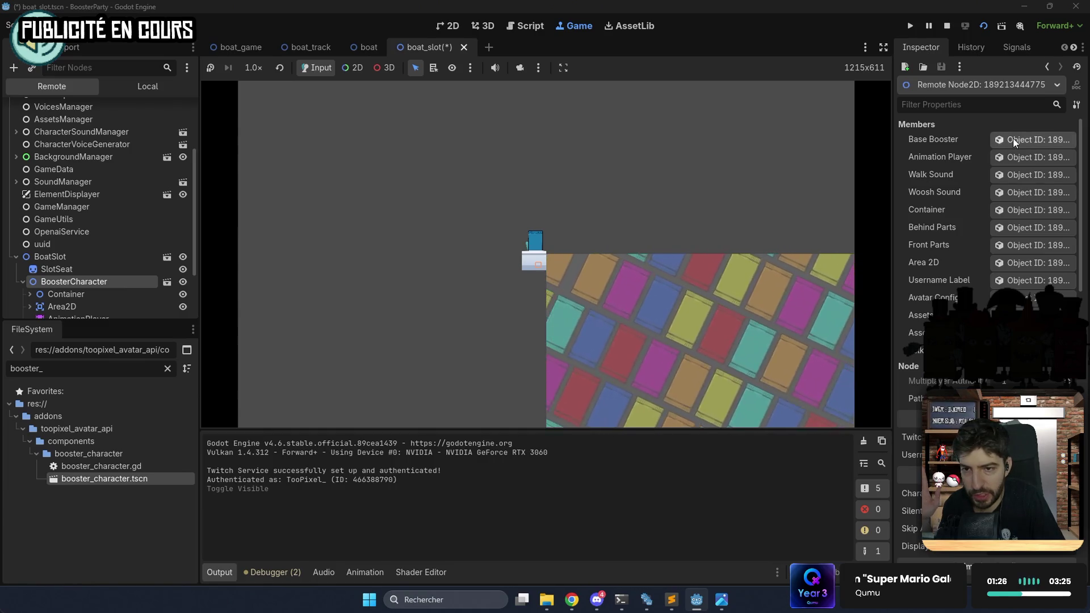
{"action": "left_click", "coordinate": [1017, 304]}
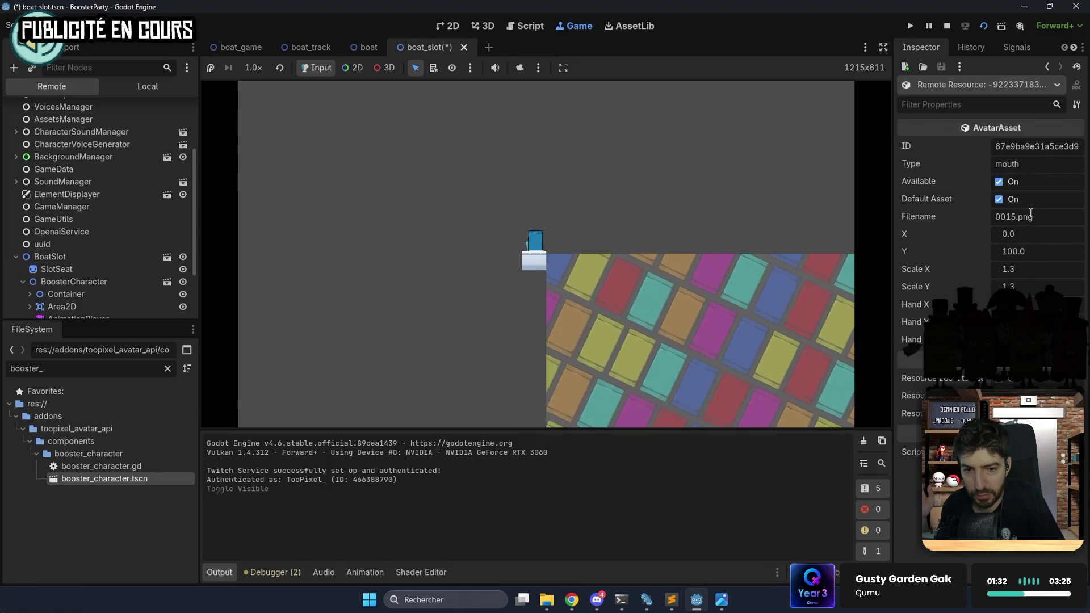
{"action": "left_click", "coordinate": [1048, 67]}
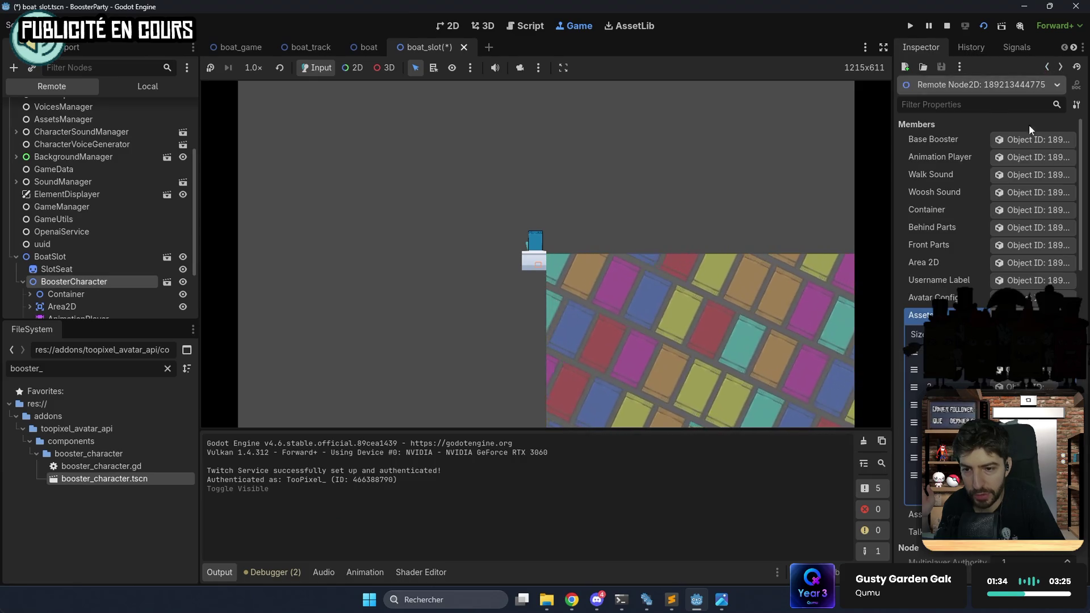
{"action": "scroll", "coordinate": [1013, 461], "scroll_direction": "down", "scroll_amount": 3}
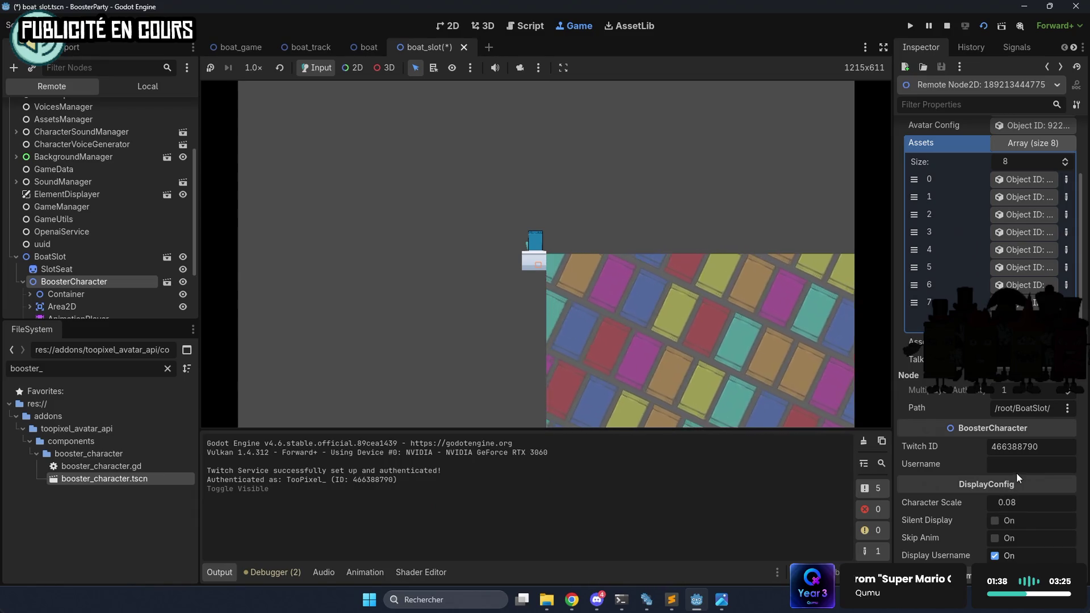
Enter the running character's username and append an underscore to it.
{"action": "left_click", "coordinate": [1019, 464]}
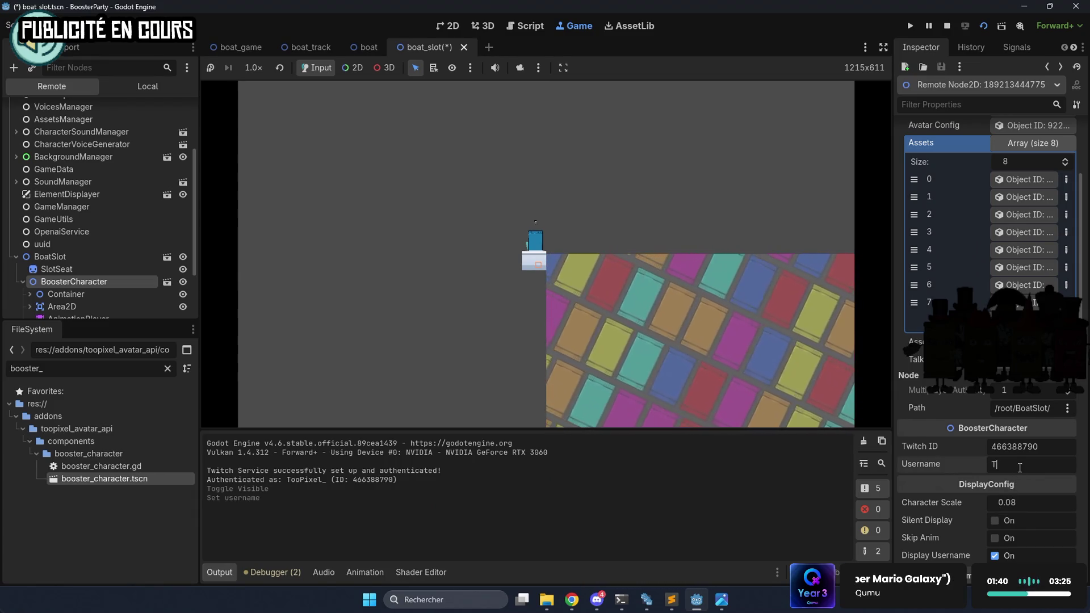
{"action": "type", "text": "TooPixel"}
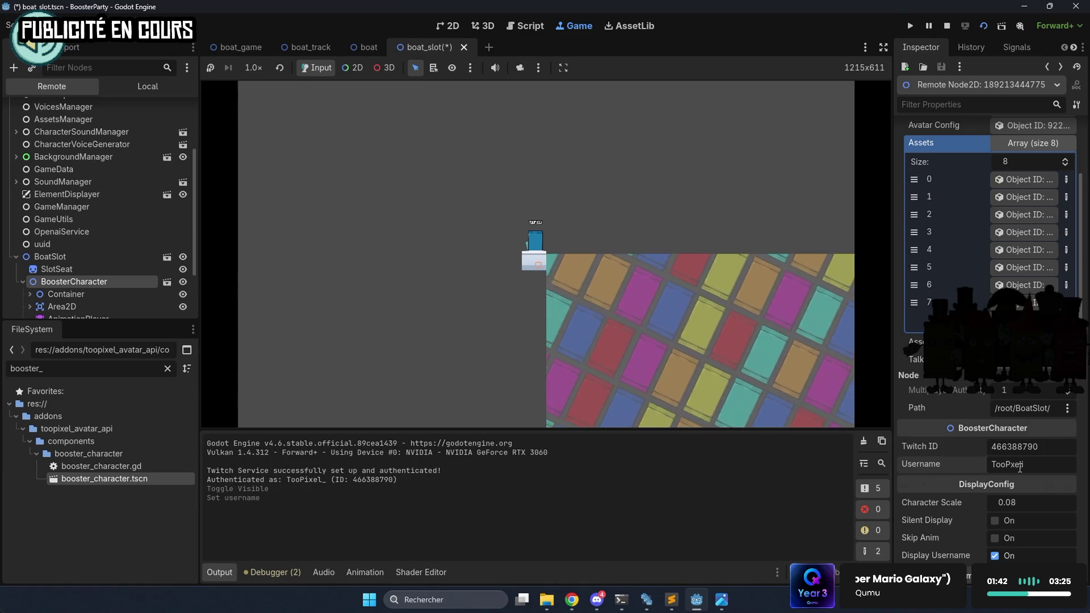
{"action": "key", "text": "Return"}
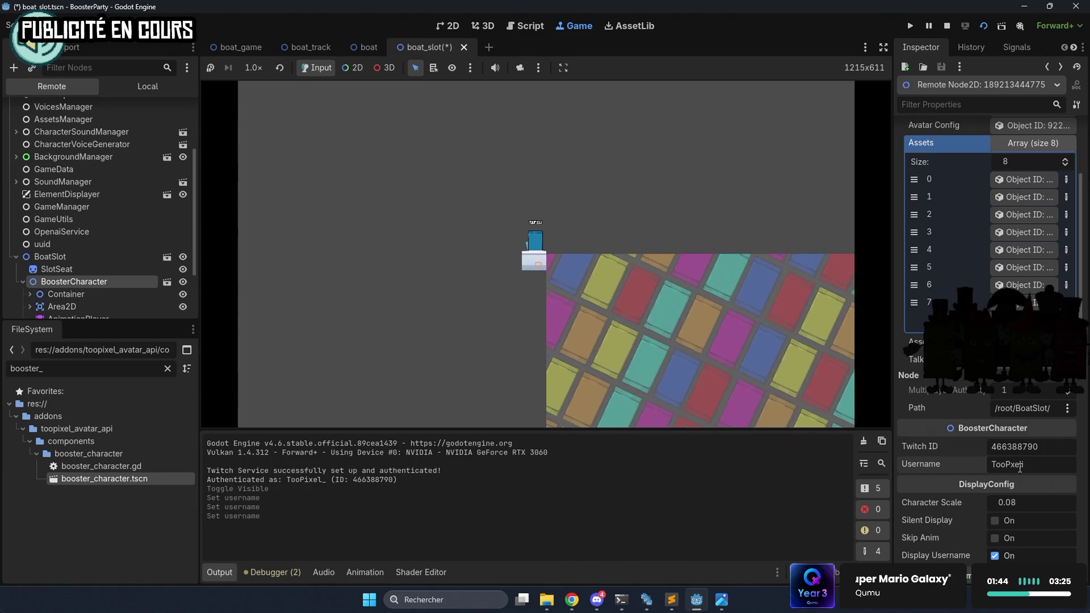
{"action": "type", "text": "_"}
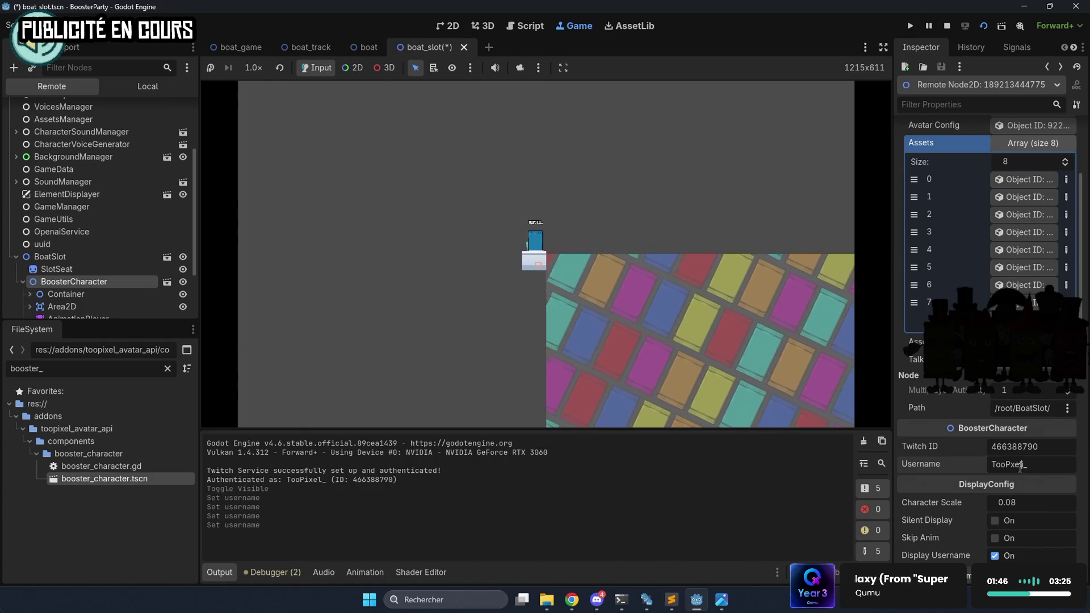
{"action": "key", "text": "Return"}
{"action": "key", "text": "Return"}
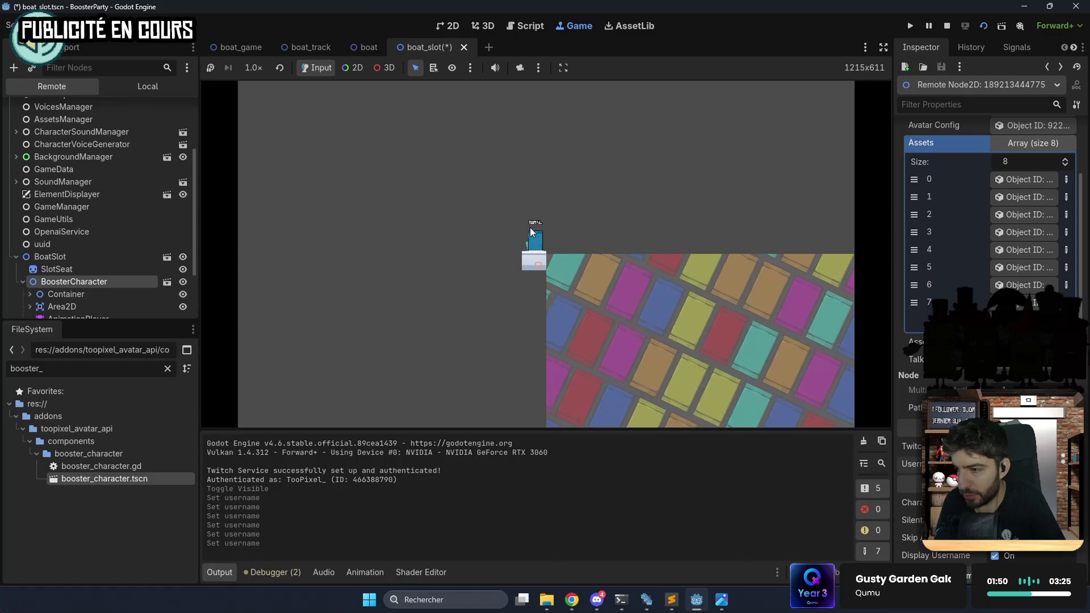
Toggle the character's Display off and on twice, then stop the game.
{"action": "scroll", "coordinate": [932, 437], "scroll_direction": "down", "scroll_amount": 3}
{"action": "scroll", "coordinate": [930, 439], "scroll_direction": "down", "scroll_amount": 2}
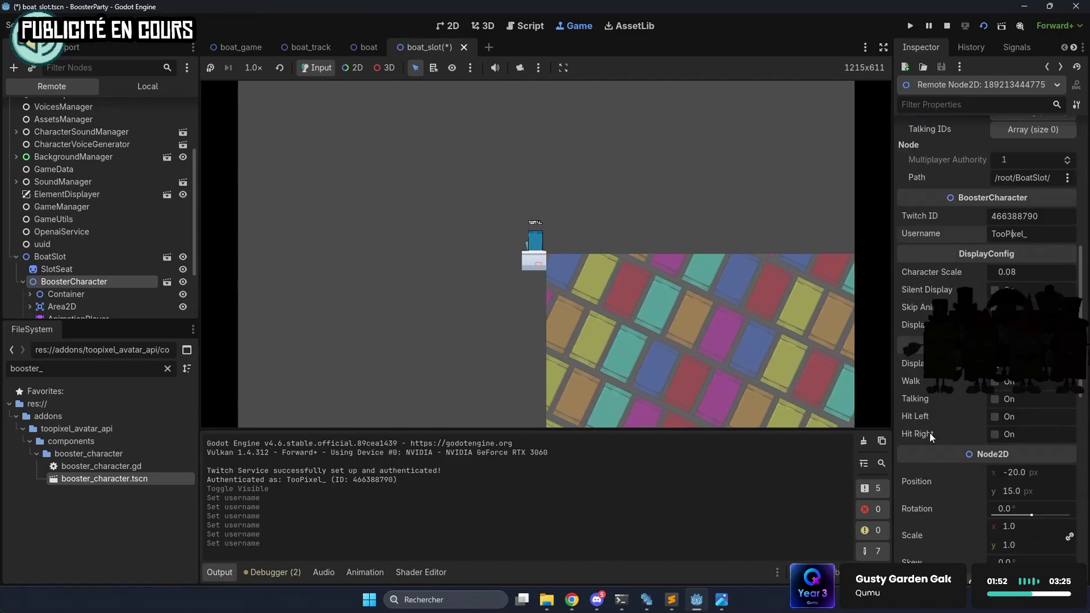
{"action": "left_click", "coordinate": [997, 370]}
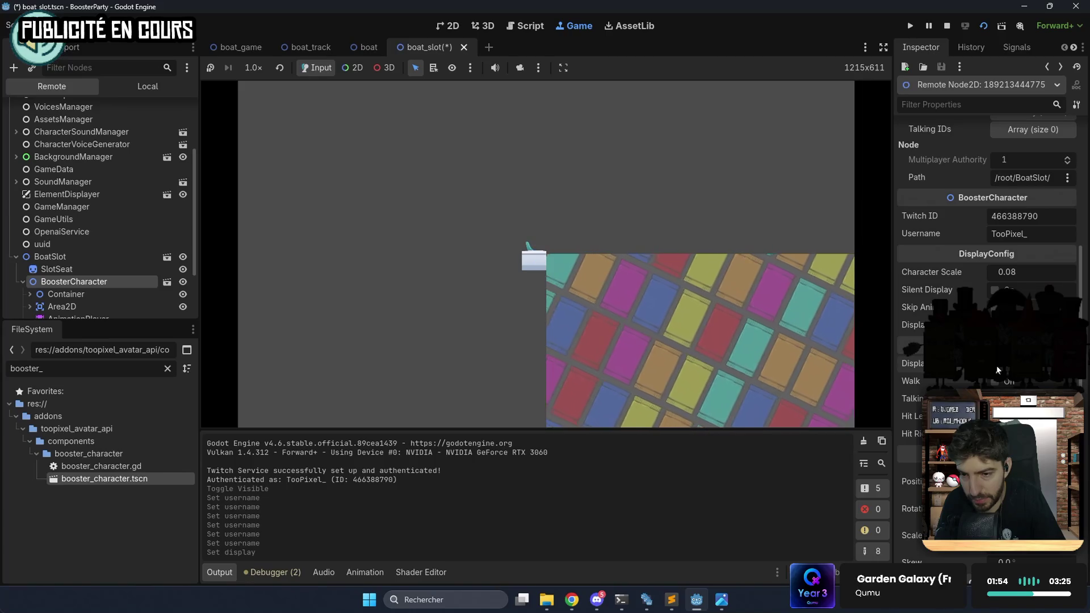
{"action": "left_click", "coordinate": [998, 370]}
{"action": "left_click", "coordinate": [998, 370]}
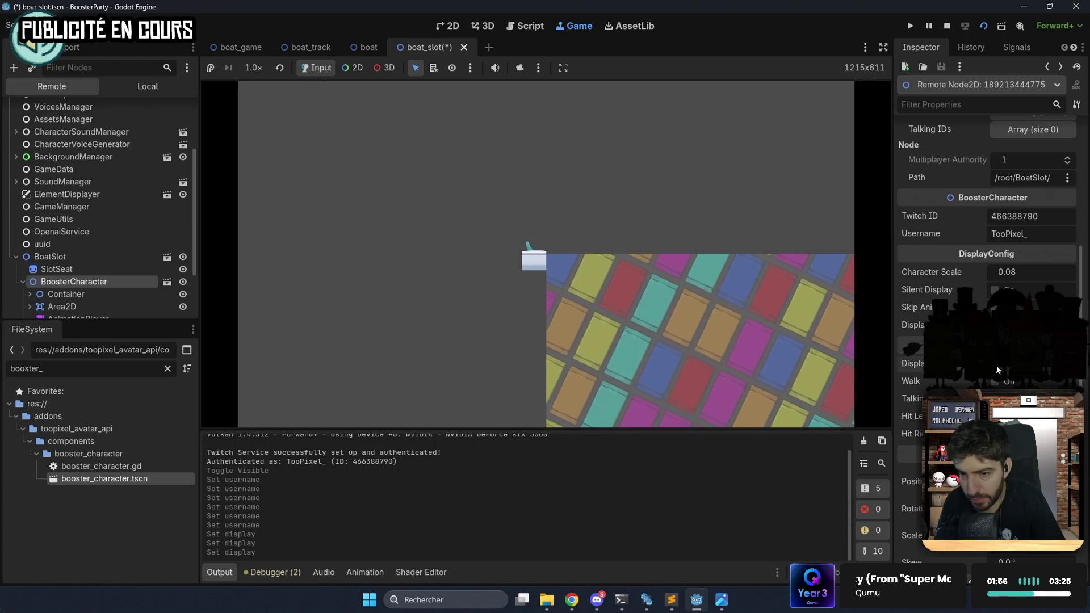
{"action": "left_click", "coordinate": [997, 371]}
{"action": "scroll", "coordinate": [998, 370], "scroll_direction": "down", "scroll_amount": 6}
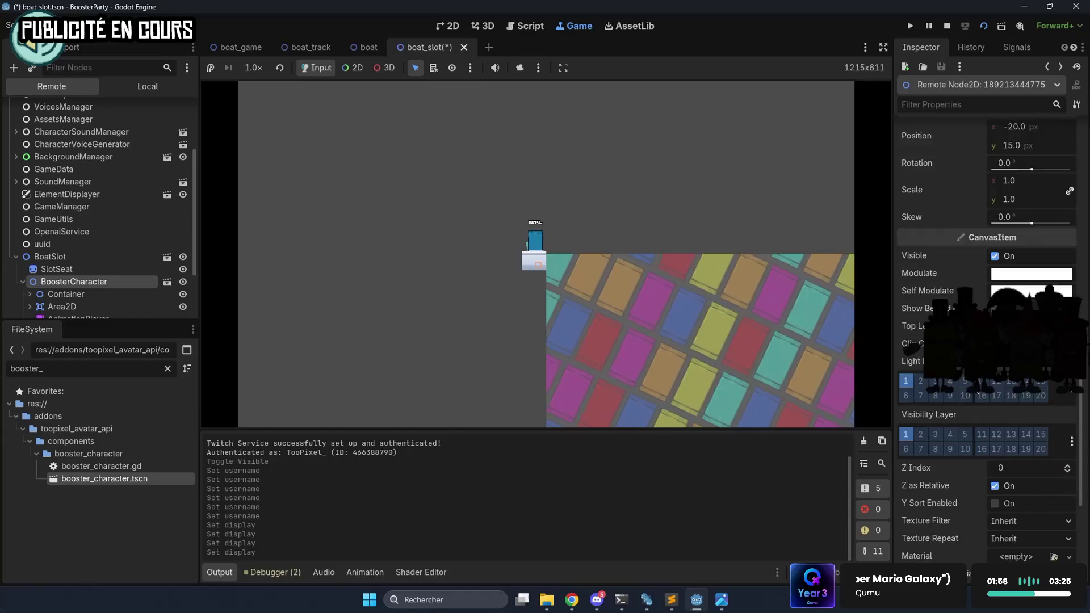
{"action": "scroll", "coordinate": [998, 371], "scroll_direction": "up", "scroll_amount": 8}
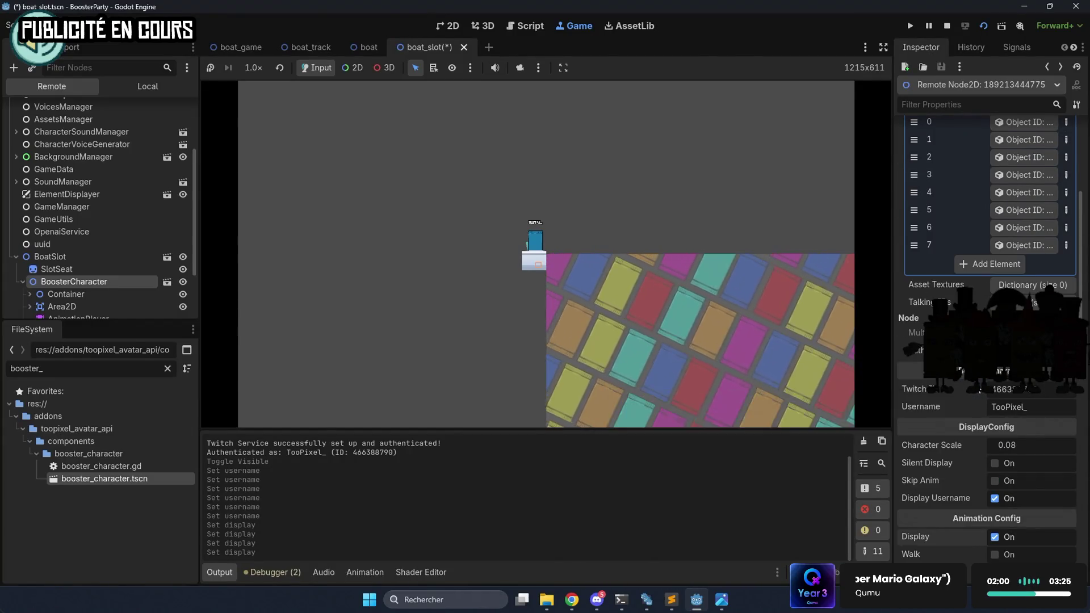
{"action": "scroll", "coordinate": [997, 370], "scroll_direction": "up", "scroll_amount": 2}
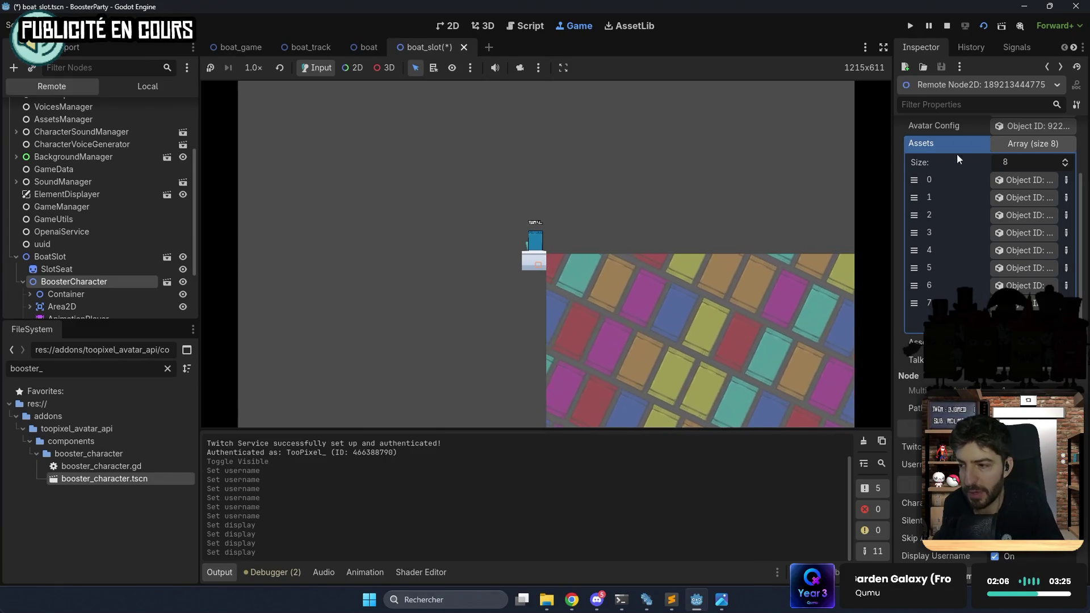
{"action": "left_click", "coordinate": [951, 26]}
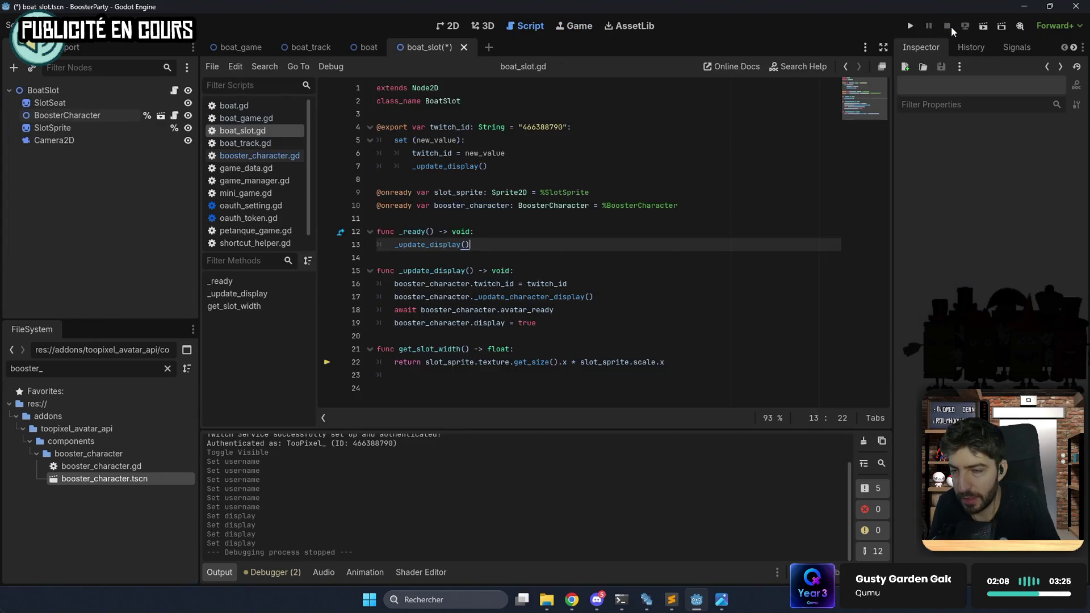
Run the project, start an Arcade match with voting toggled, pick BATEAU and dismiss its tutorial.
{"action": "left_click", "coordinate": [911, 27]}
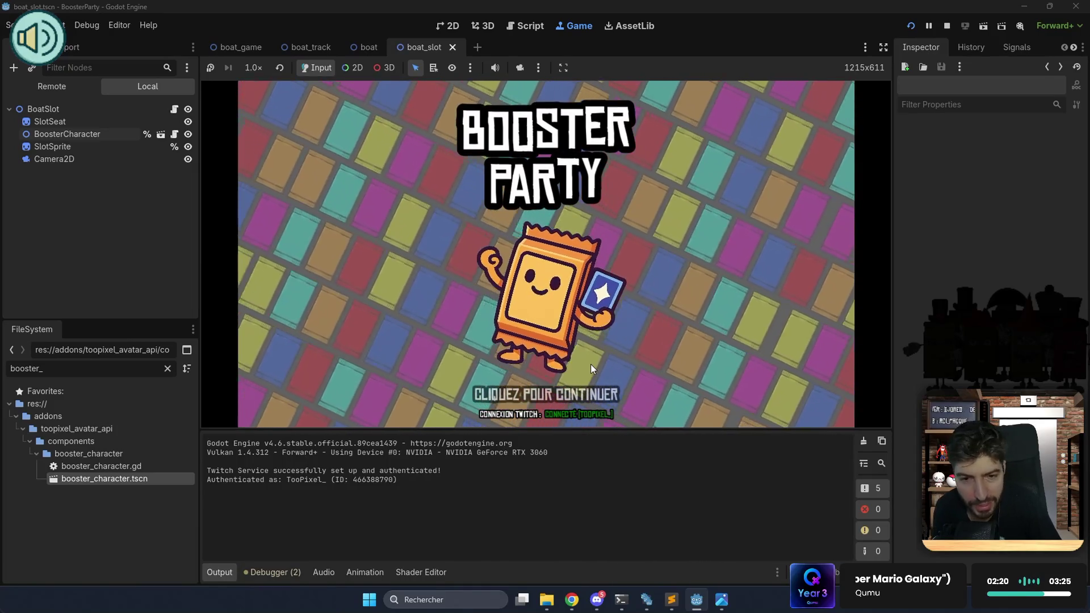
{"action": "left_click", "coordinate": [609, 330]}
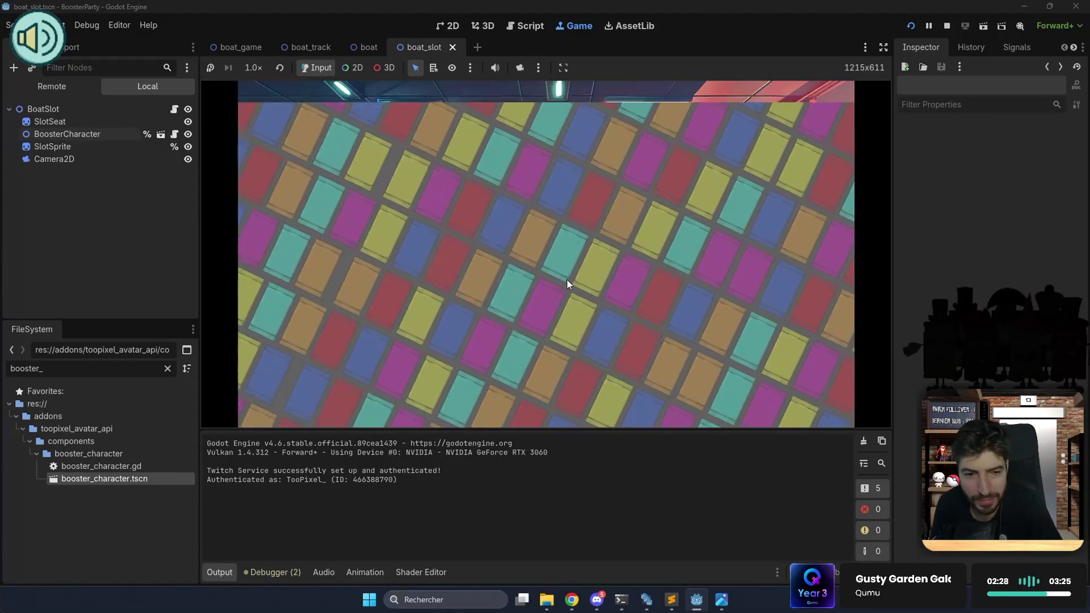
{"action": "left_click", "coordinate": [477, 267]}
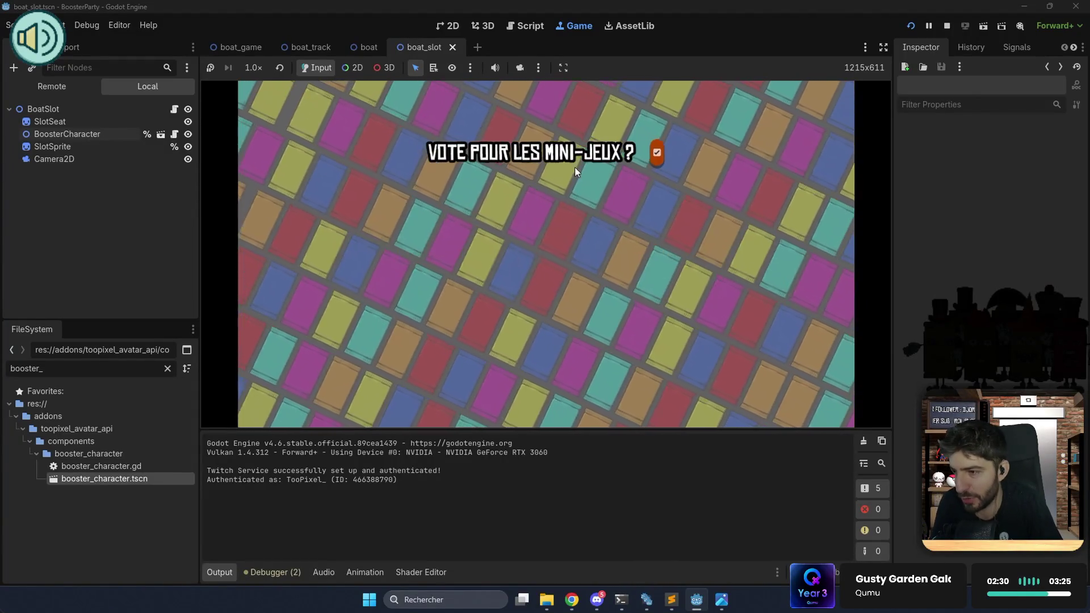
{"action": "left_click", "coordinate": [657, 152]}
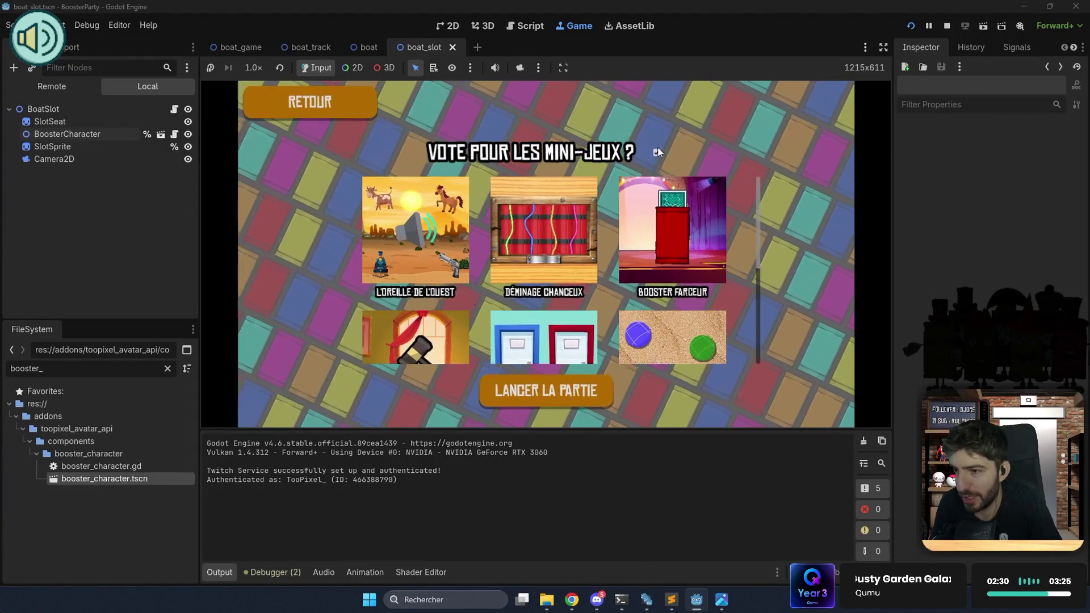
{"action": "left_click", "coordinate": [561, 390]}
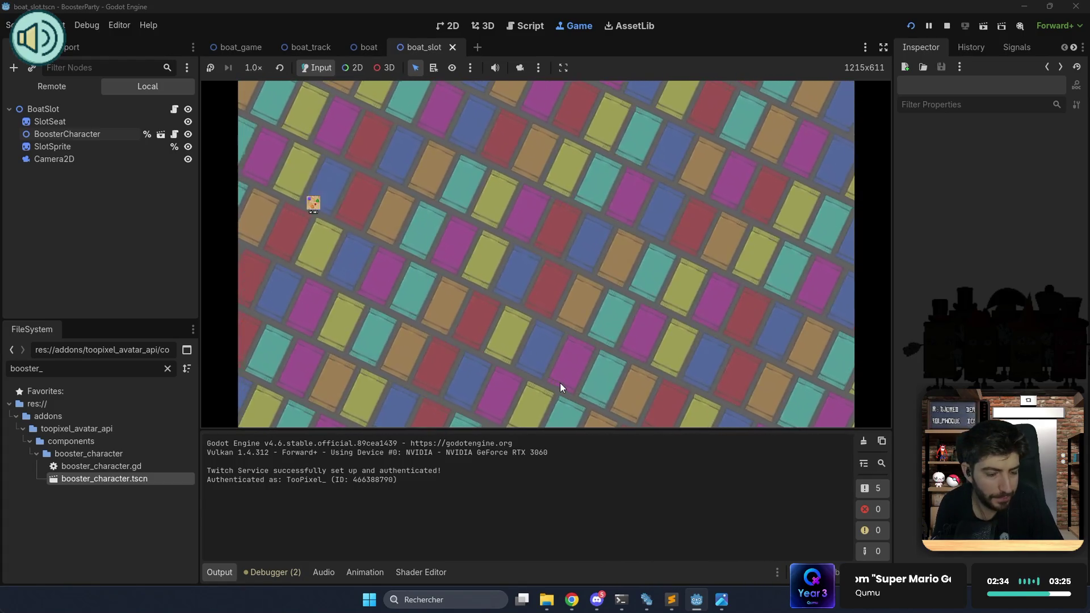
{"action": "left_click", "coordinate": [339, 214]}
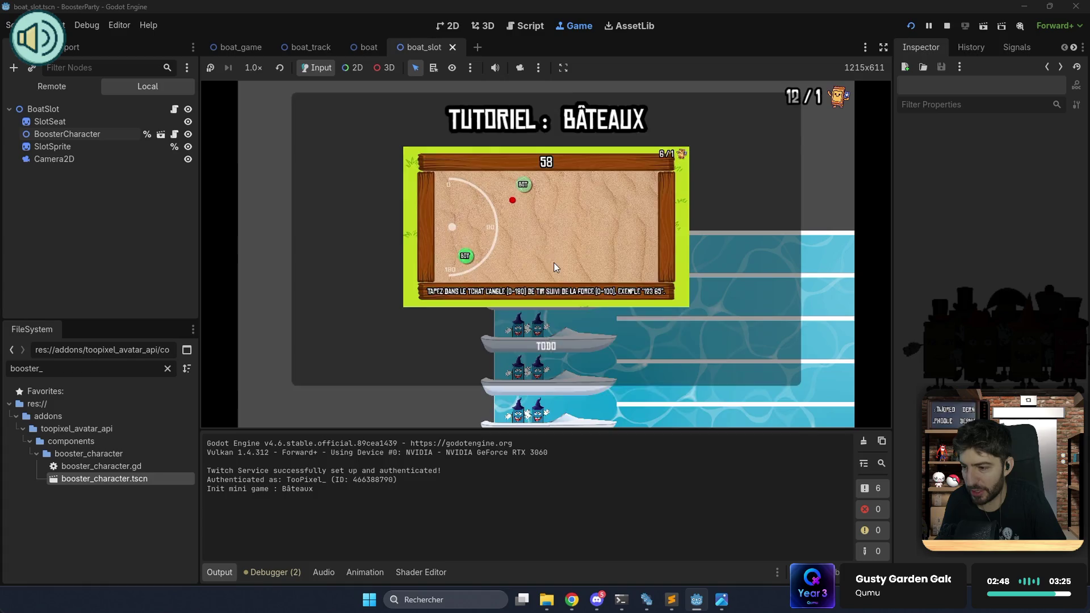
{"action": "left_click", "coordinate": [554, 262]}
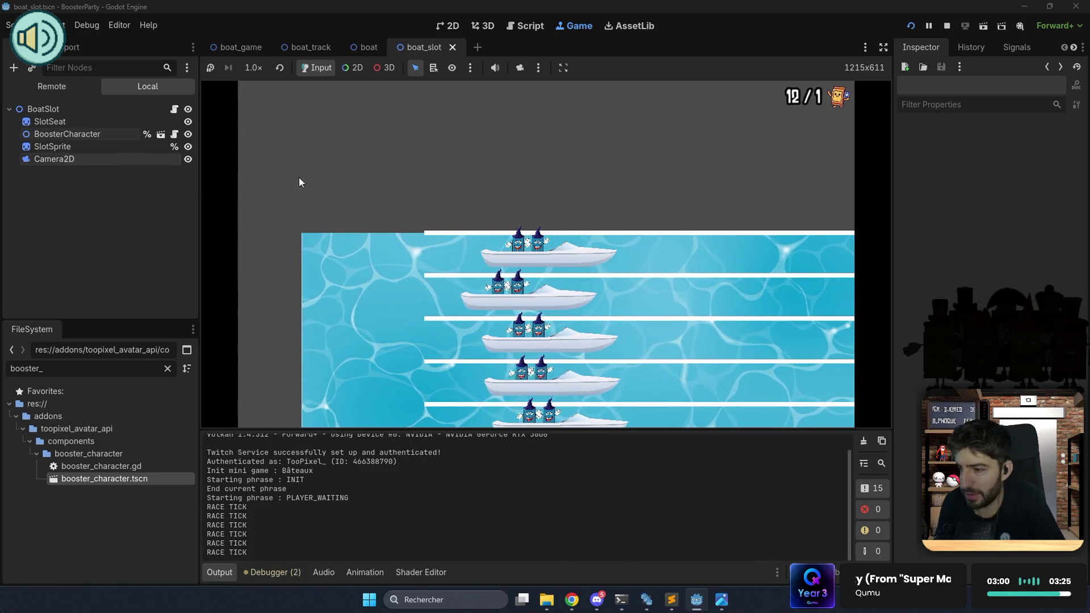
Stop the game and delete the Camera2D node from the scene.
{"action": "left_click", "coordinate": [949, 29]}
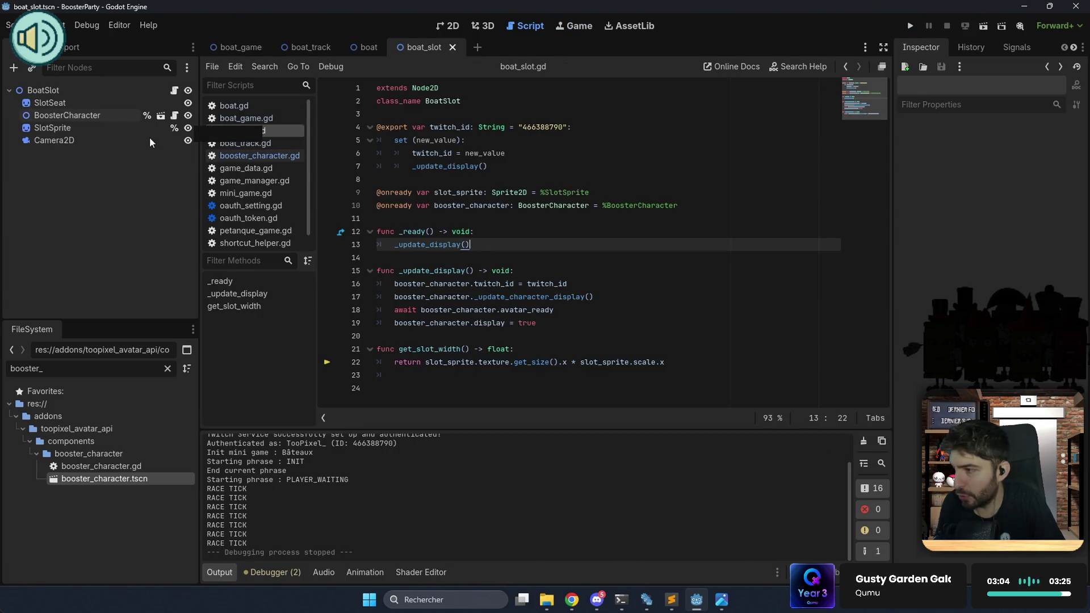
{"action": "double_click", "coordinate": [84, 140]}
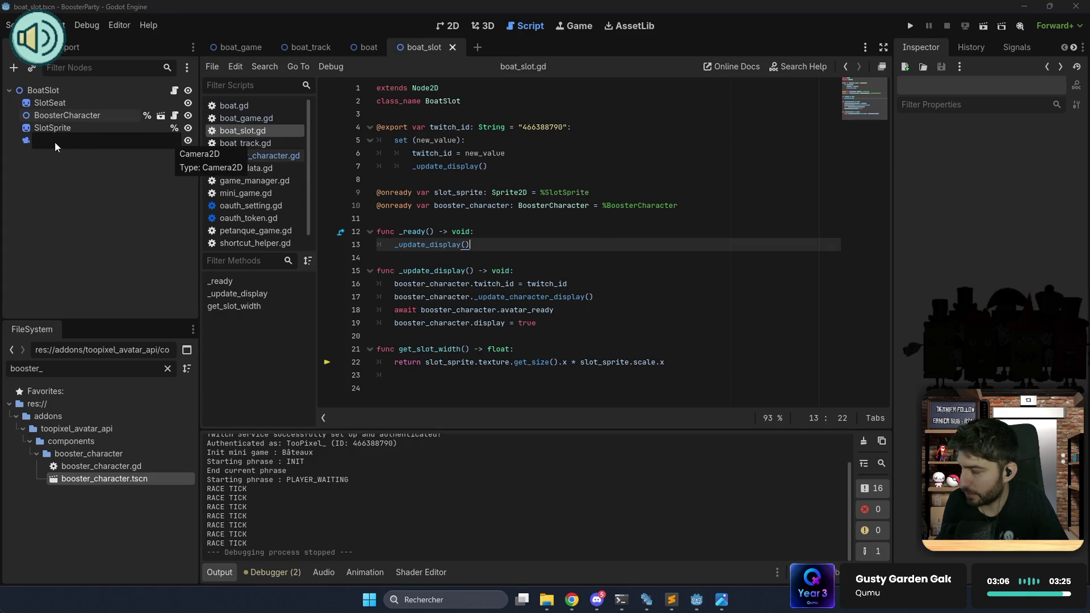
{"action": "left_click", "coordinate": [105, 147]}
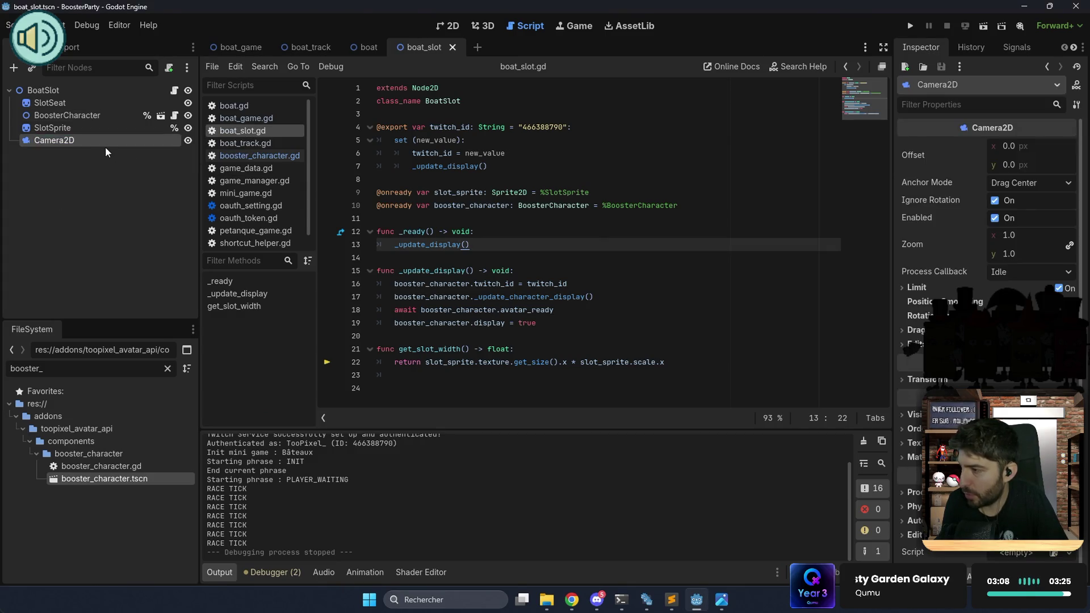
{"action": "key", "text": "Delete"}
{"action": "key", "text": "Return"}
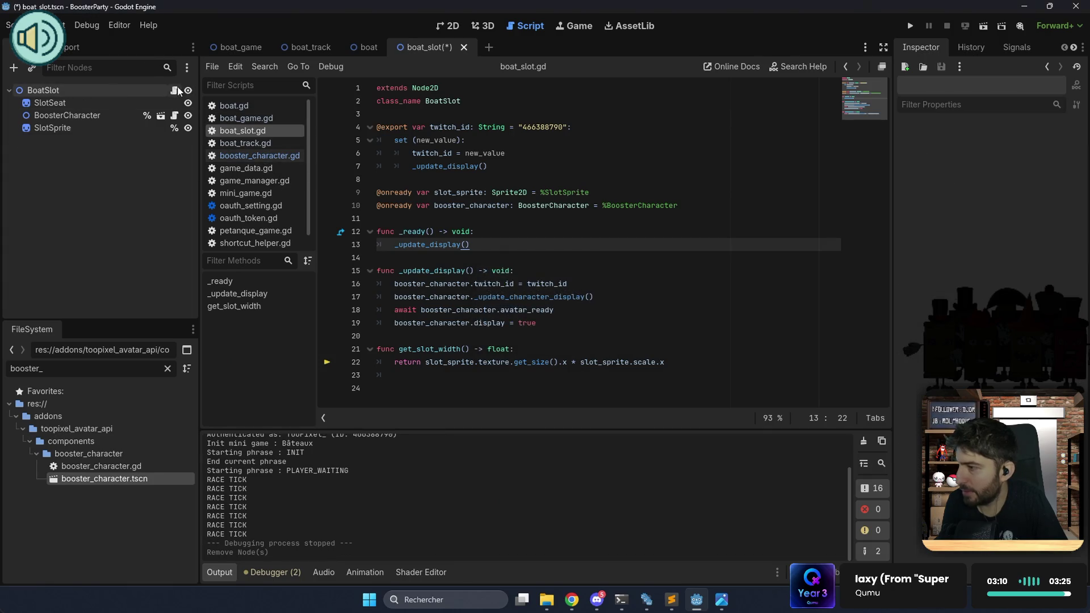
Duplicate the twitch_id export property block into a new username property with its setter.
{"action": "left_click_drag", "start_coordinate": [489, 166], "coordinate": [508, 115]}
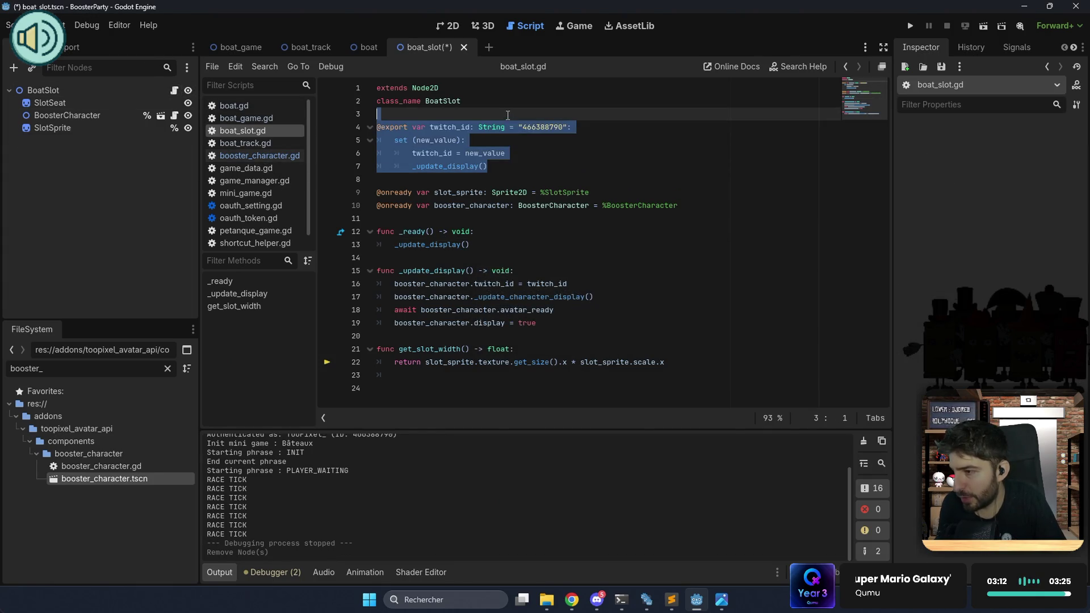
{"action": "key", "text": "ctrl+c"}
{"action": "left_click", "coordinate": [505, 162]}
{"action": "key", "text": "ctrl+v"}
{"action": "double_click", "coordinate": [458, 177]}
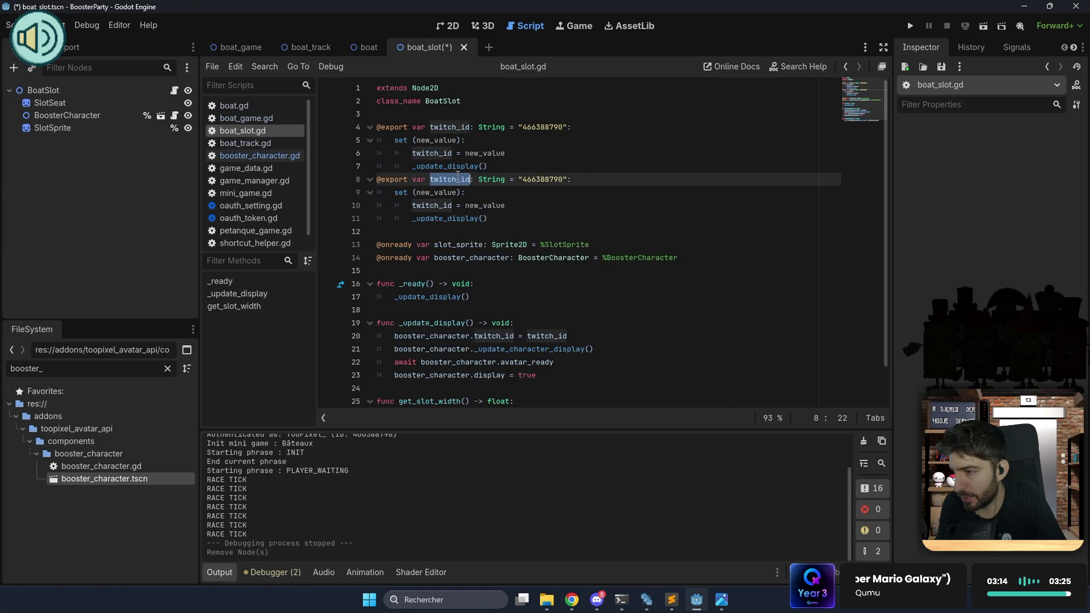
{"action": "type", "text": "username"}
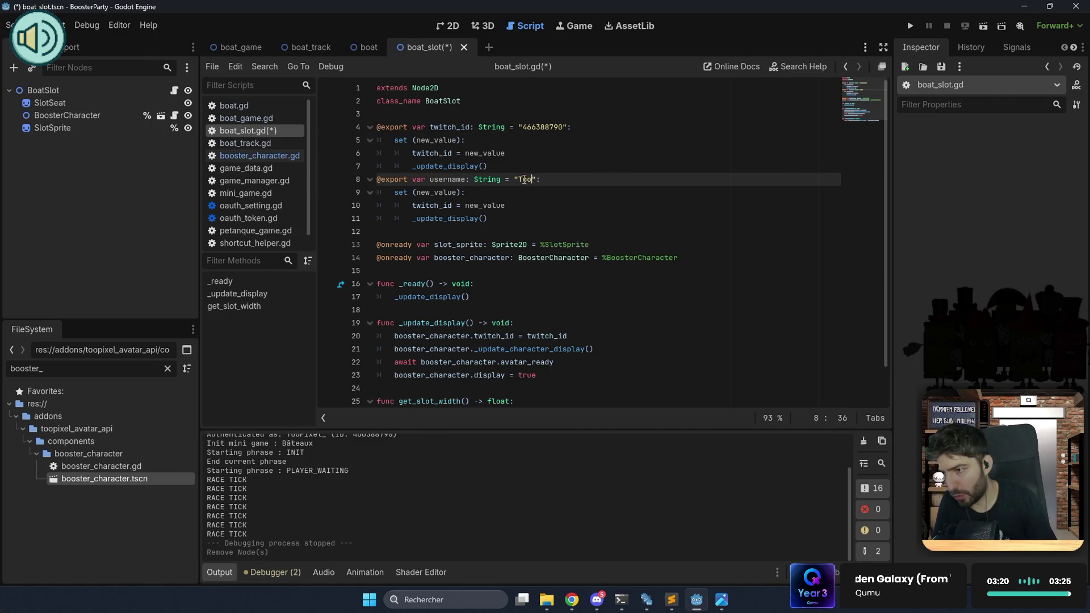
{"action": "double_click", "coordinate": [541, 127]}
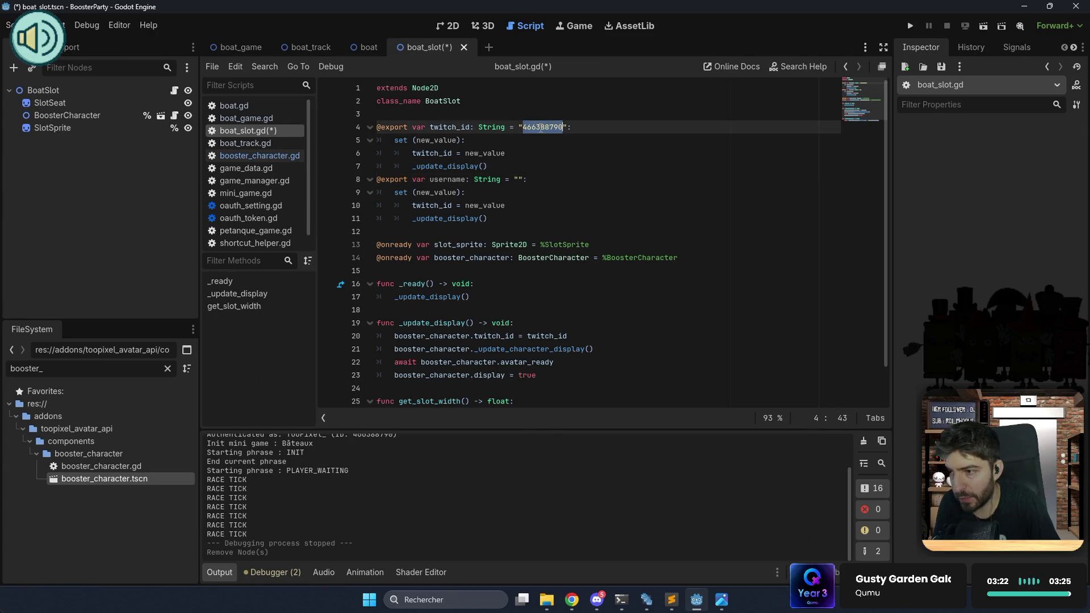
{"action": "left_click", "coordinate": [512, 219]}
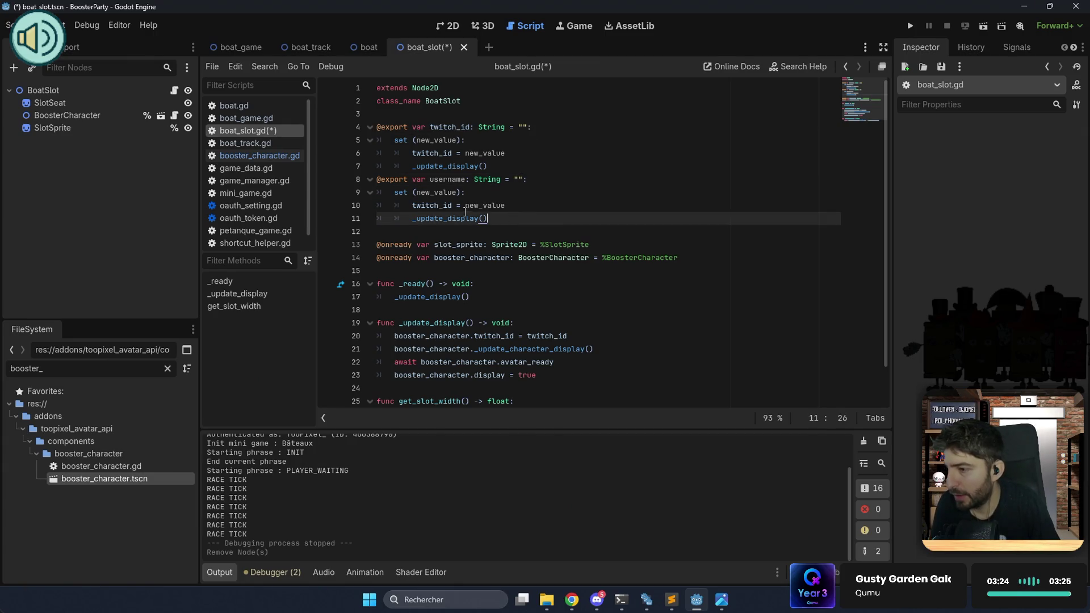
{"action": "double_click", "coordinate": [445, 206]}
{"action": "type", "text": "ername"}
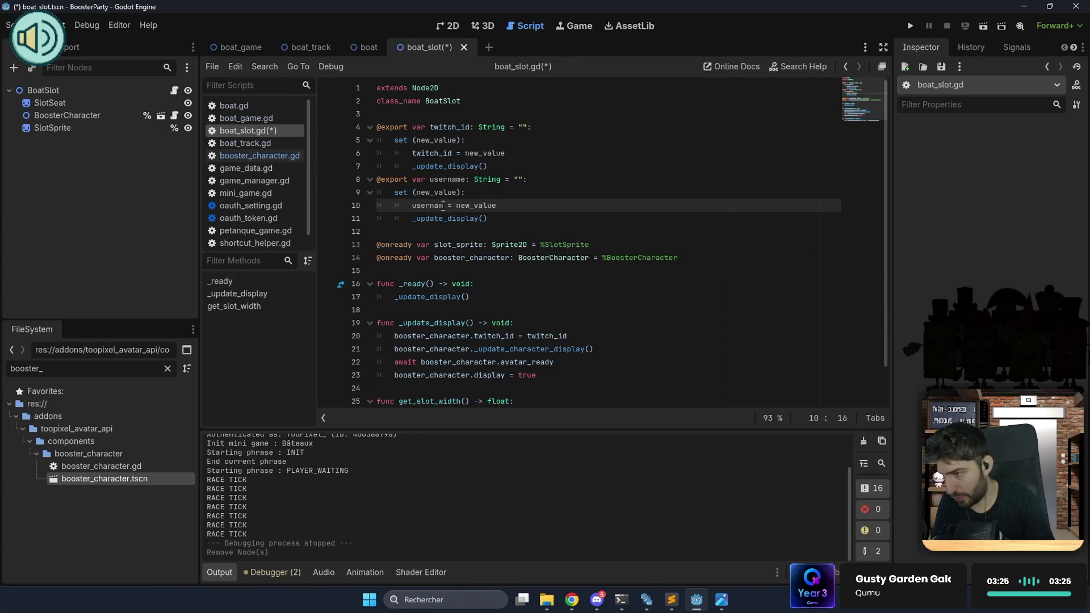
Add booster_character.username = username after the twitch_id assignment and save boat_slot.gd.
{"action": "left_click", "coordinate": [532, 336]}
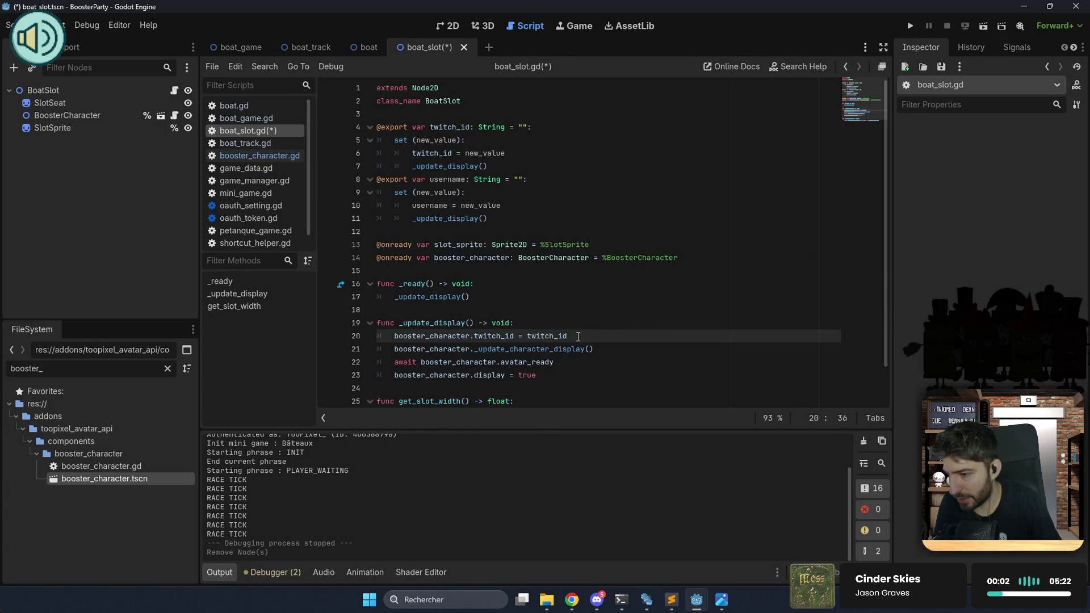
{"action": "key", "text": "End"}
{"action": "key", "text": "Return"}
{"action": "type", "text": "bo"}
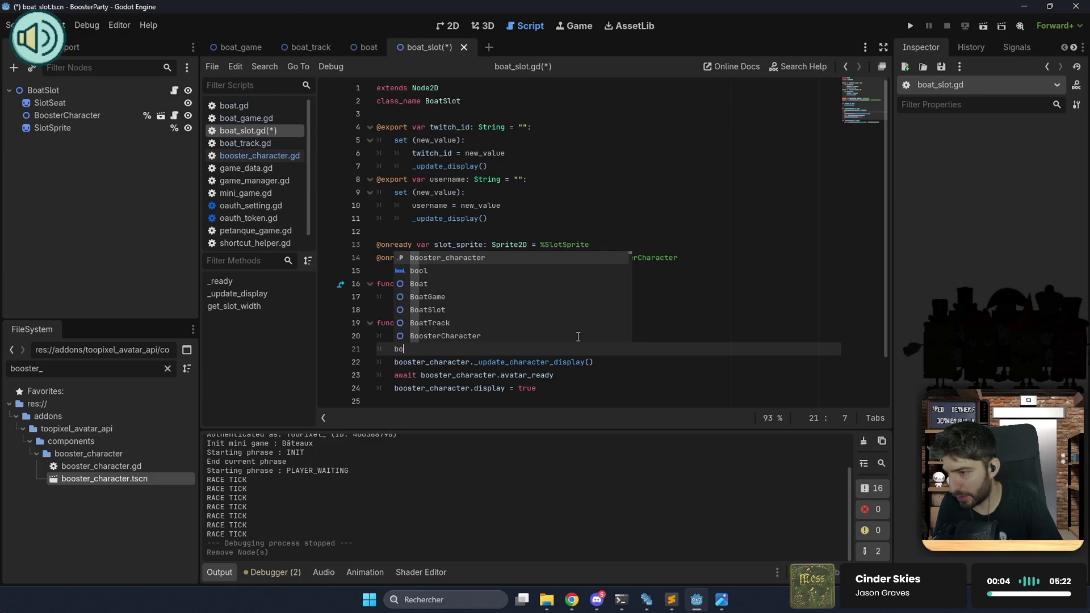
{"action": "key", "text": "Return"}
{"action": "type", "text": ".u"}
{"action": "key", "text": "Return"}
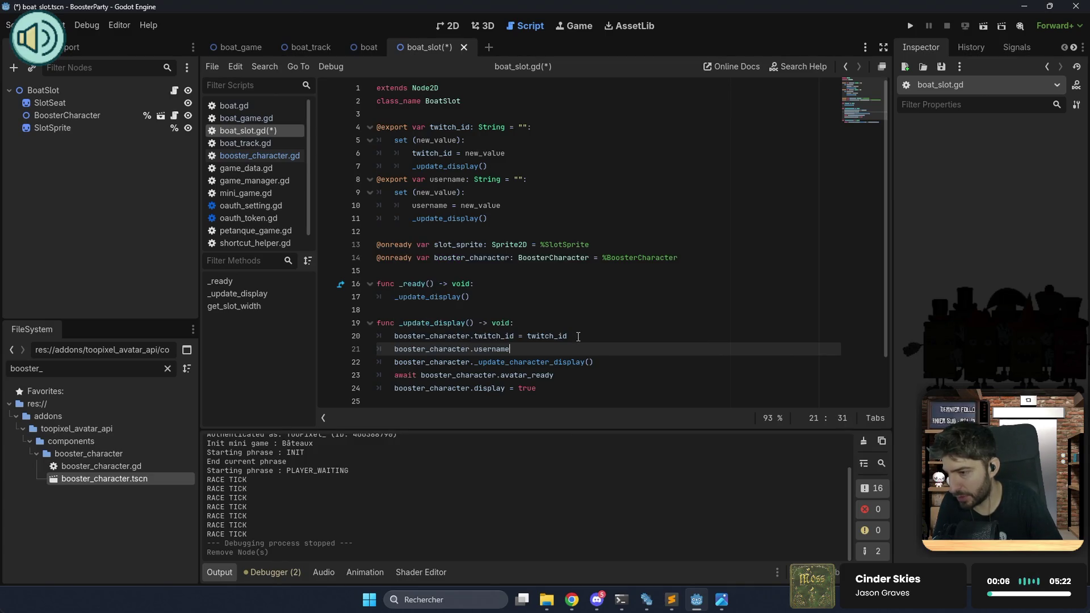
{"action": "type", "text": "u"}
{"action": "key", "text": "Return"}
{"action": "key", "text": "ctrl+s"}
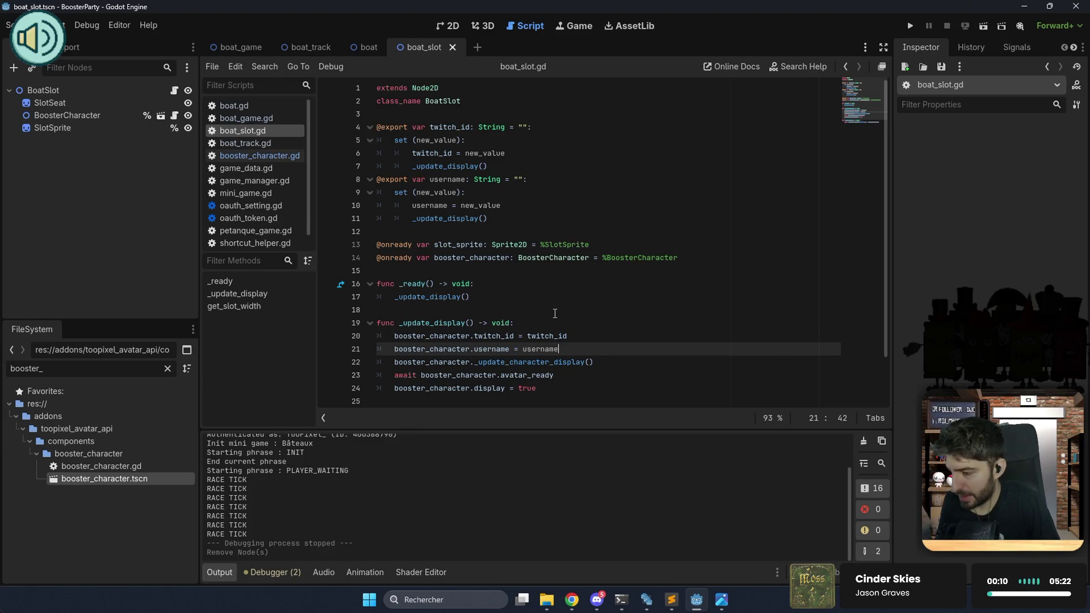
{"action": "key", "text": "Down"}
{"action": "key", "text": "Down"}
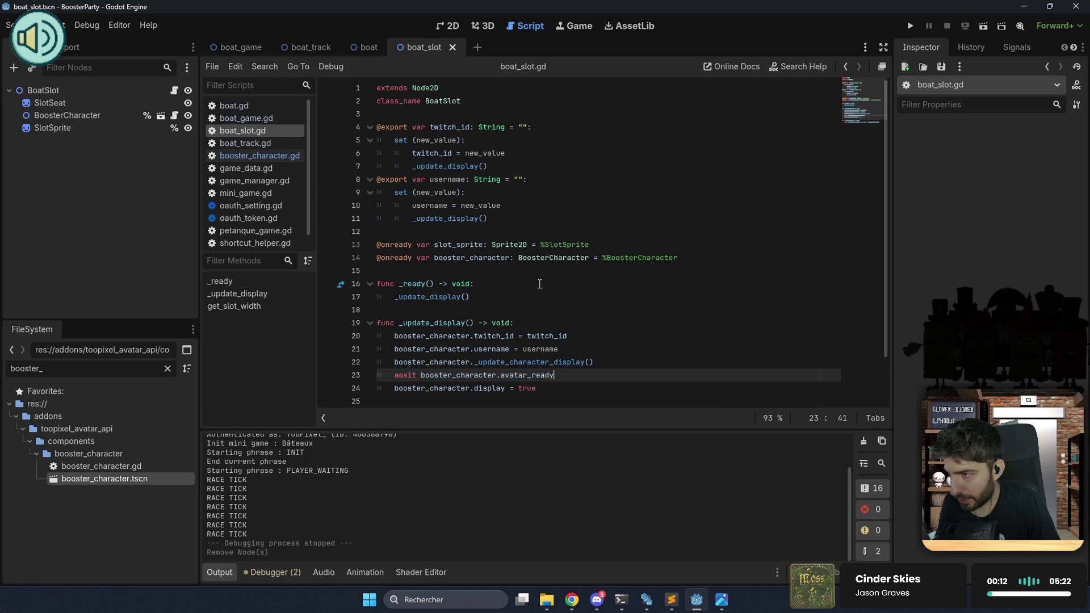
{"action": "left_click", "coordinate": [508, 221]}
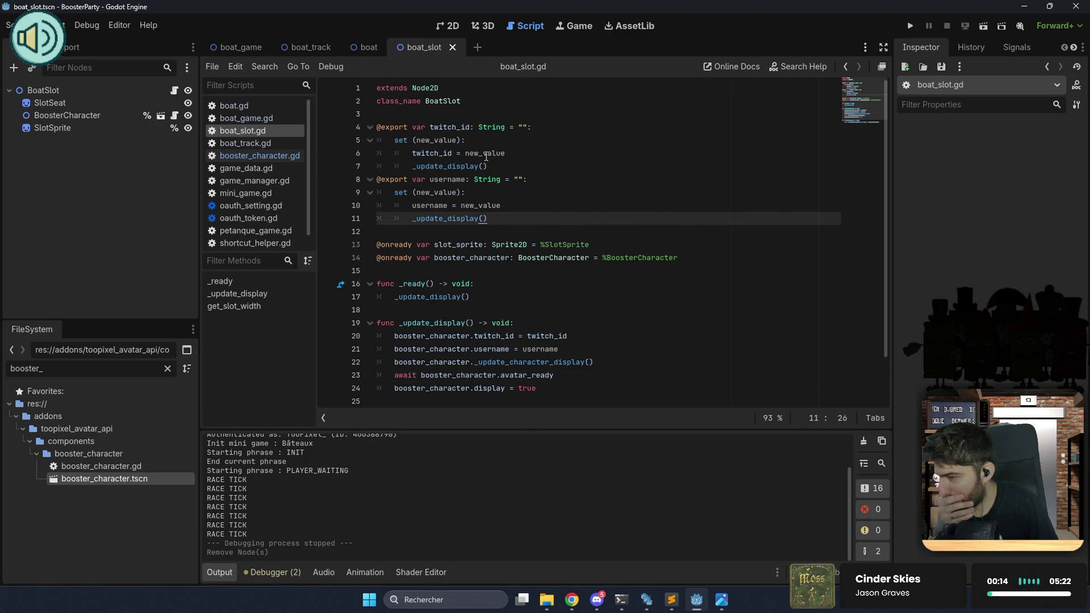
{"action": "left_click", "coordinate": [483, 117]}
{"action": "key", "text": "Return"}
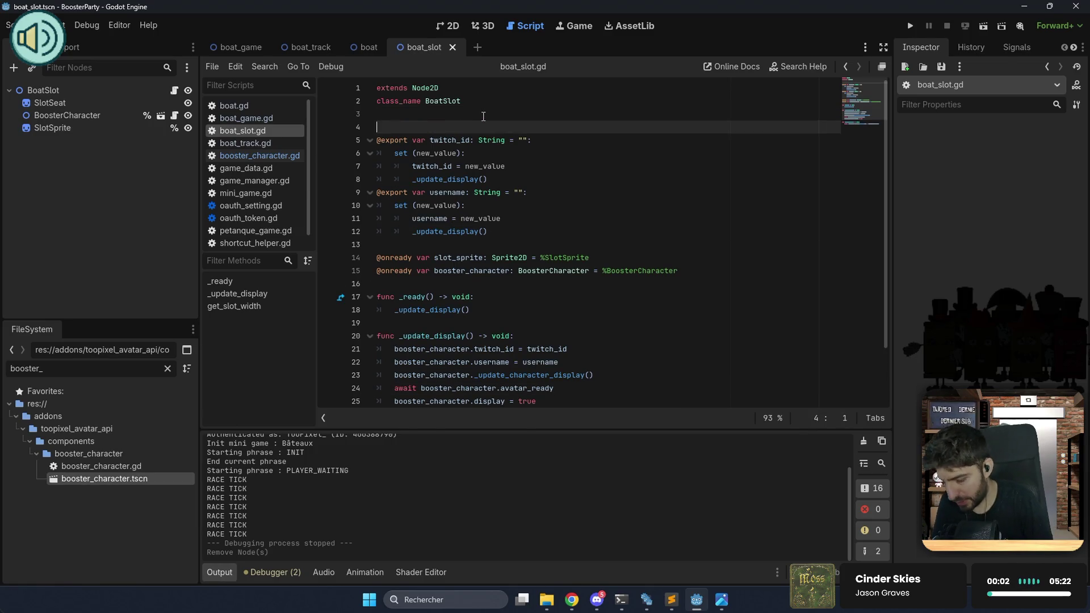
{"action": "type", "text": "@expor"}
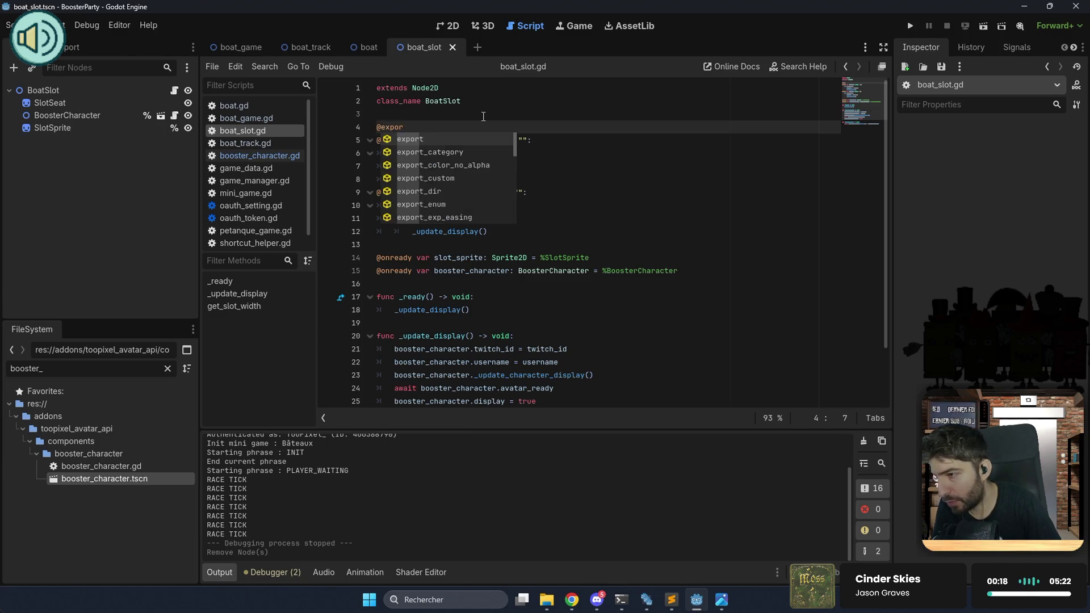
{"action": "key", "text": "BackSpace"}
{"action": "key", "text": "BackSpace"}
{"action": "key", "text": "BackSpace"}
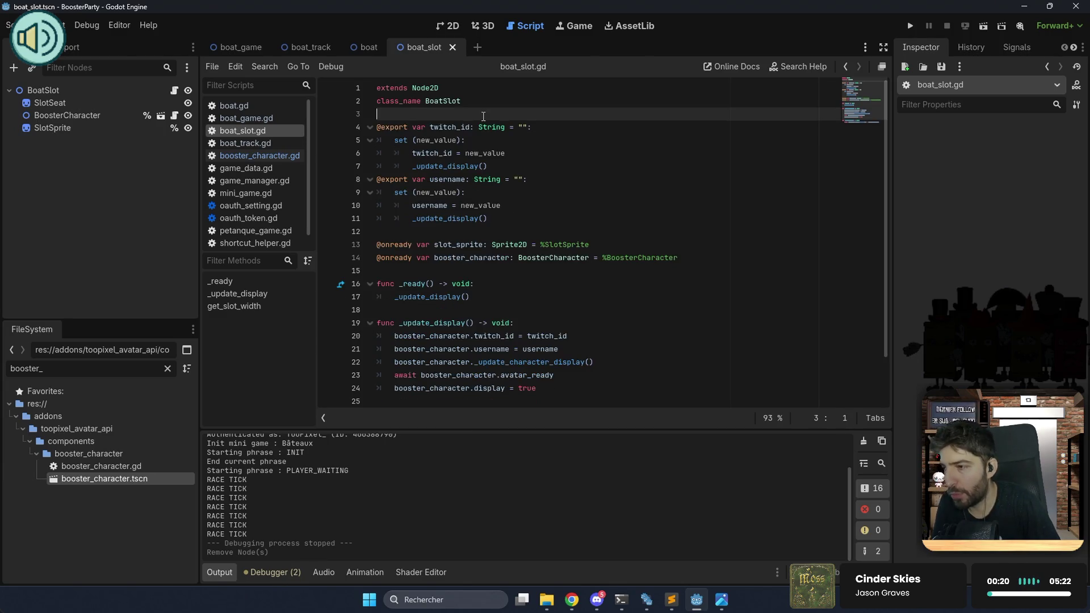
{"action": "double_click", "coordinate": [460, 126]}
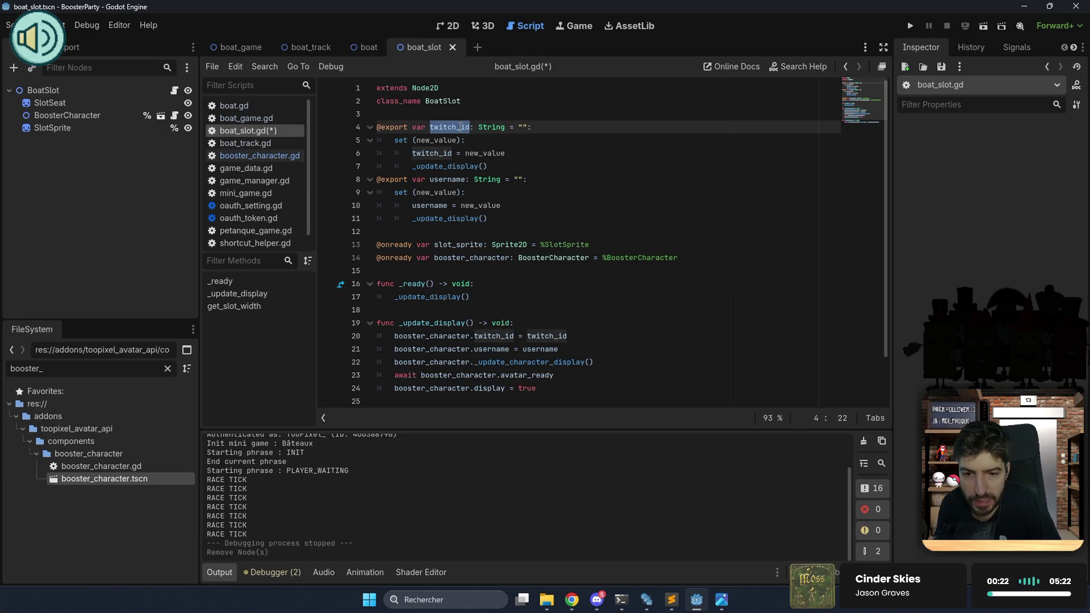
{"action": "scroll", "coordinate": [470, 278], "scroll_direction": "down", "scroll_amount": 2}
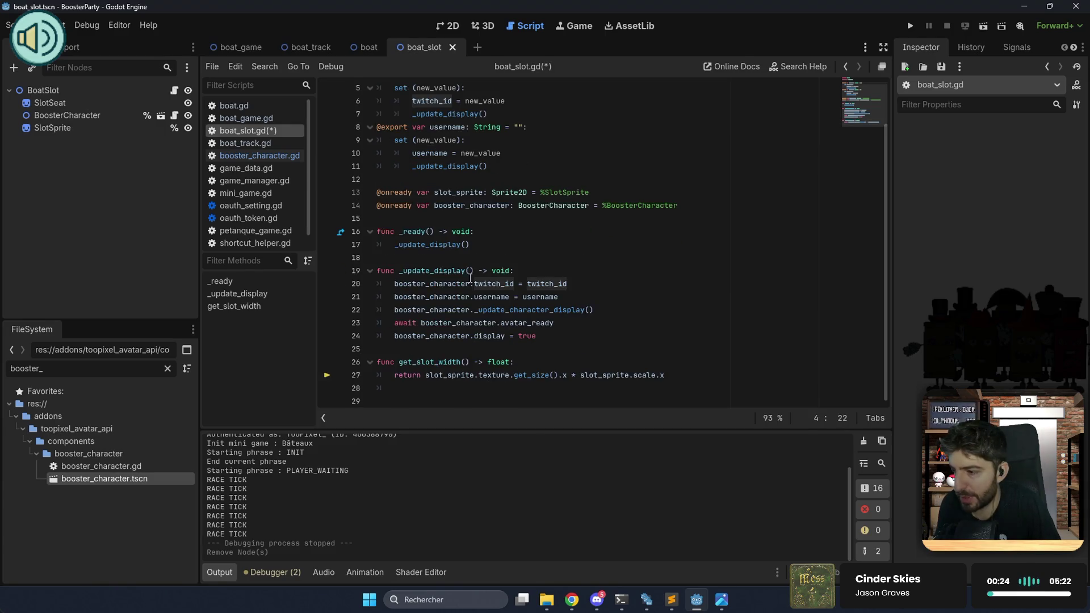
Write the func is_slot_empty() -> bool: header at the end of the script, fixing typos.
{"action": "left_click", "coordinate": [406, 388]}
{"action": "key", "text": "Return"}
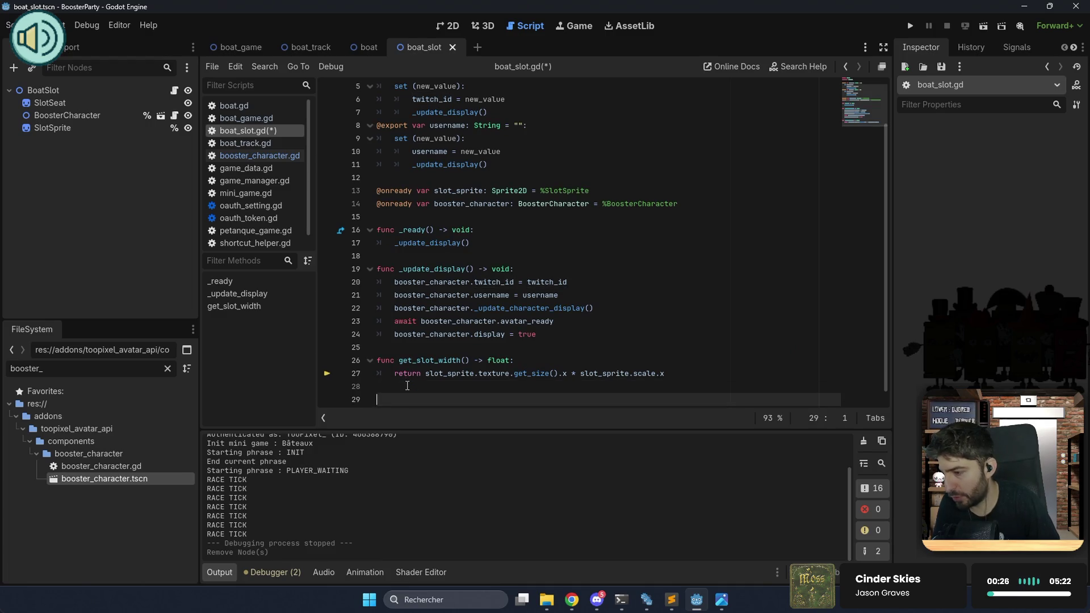
{"action": "type", "text": "unc is_"}
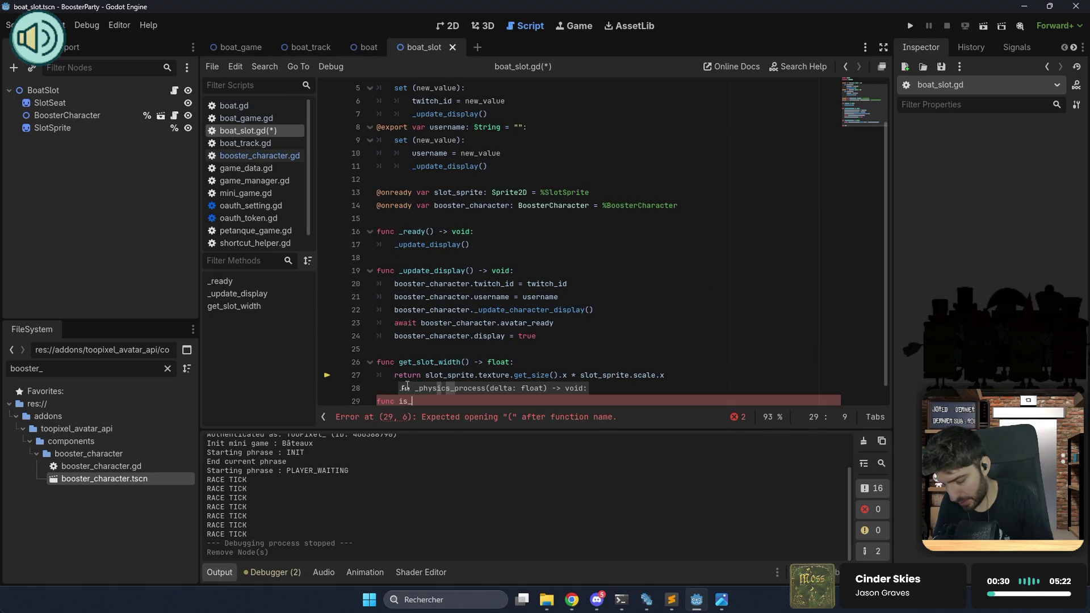
{"action": "type", "text": "empty"}
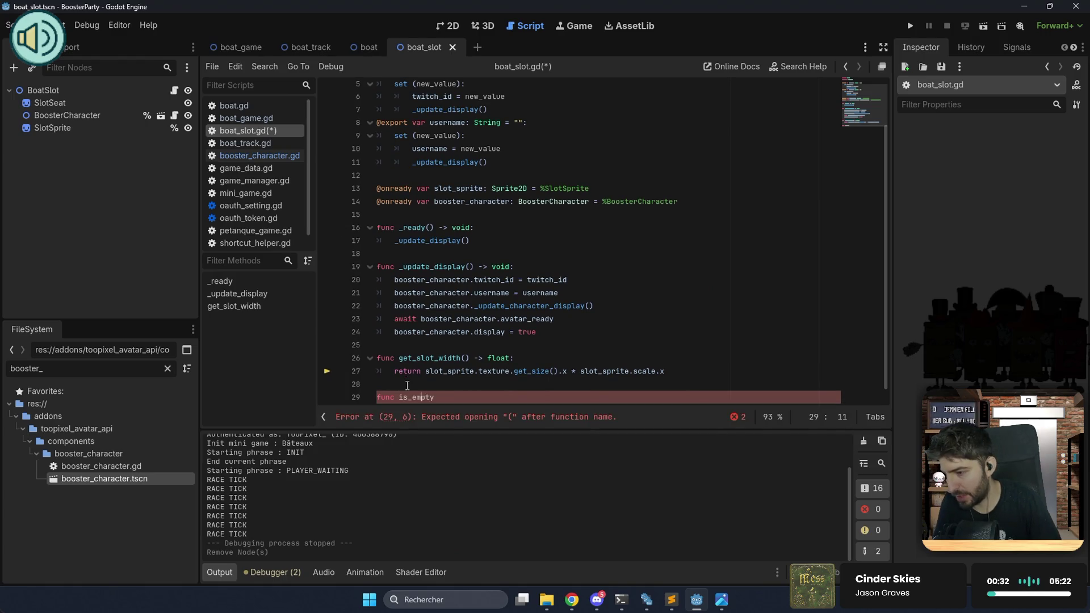
{"action": "key", "text": "Left"}
{"action": "key", "text": "Left"}
{"action": "type", "text": "slot_"}
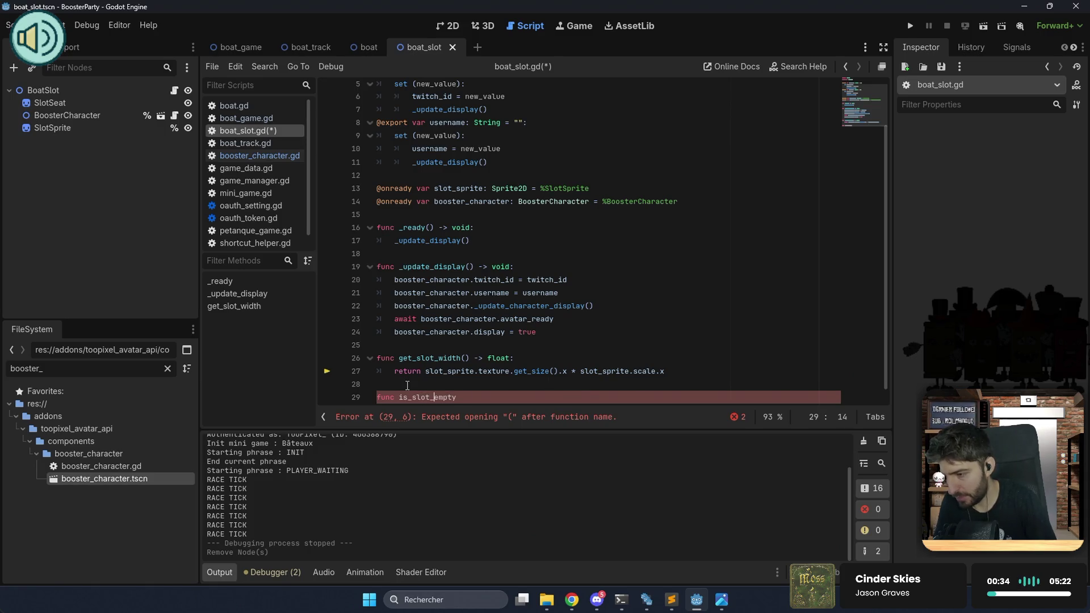
{"action": "key", "text": "Right"}
{"action": "type", "text": "0"}
{"action": "key", "text": "Right"}
{"action": "key", "text": "Right"}
{"action": "key", "text": "BackSpace"}
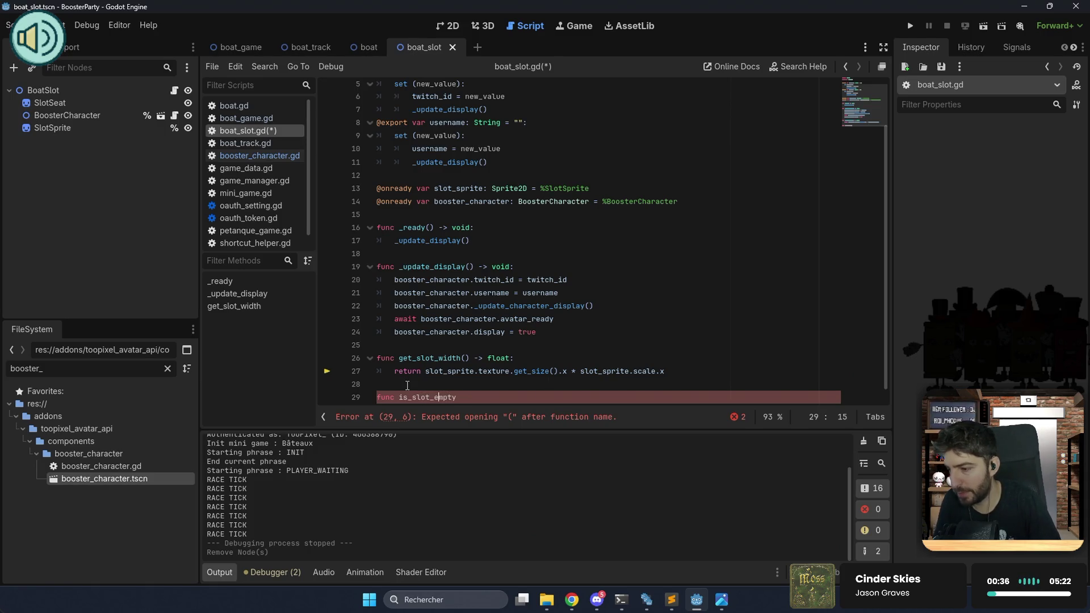
{"action": "type", "text": ") -(>)"}
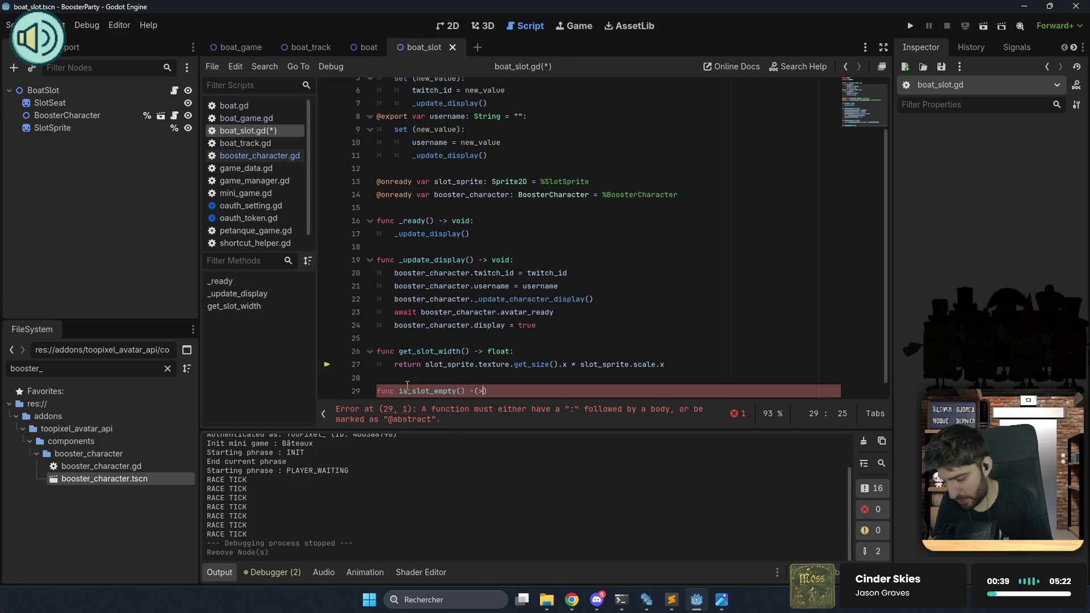
{"action": "key", "text": "BackSpace"}
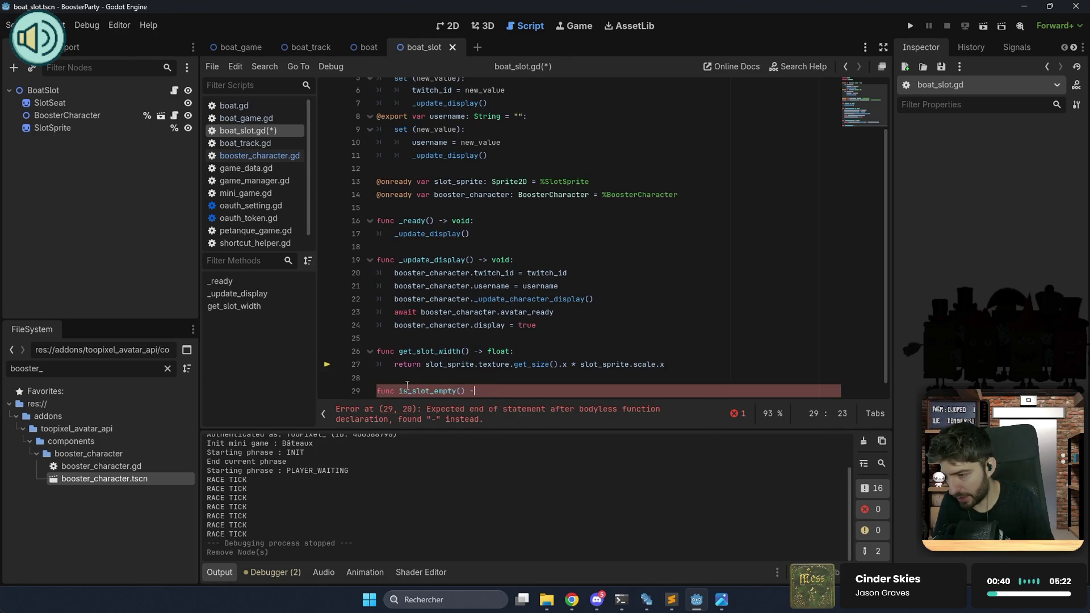
{"action": "type", "text": ":"}
Make the function body return twitch_id == "" and save the script.
{"action": "key", "text": "Return"}
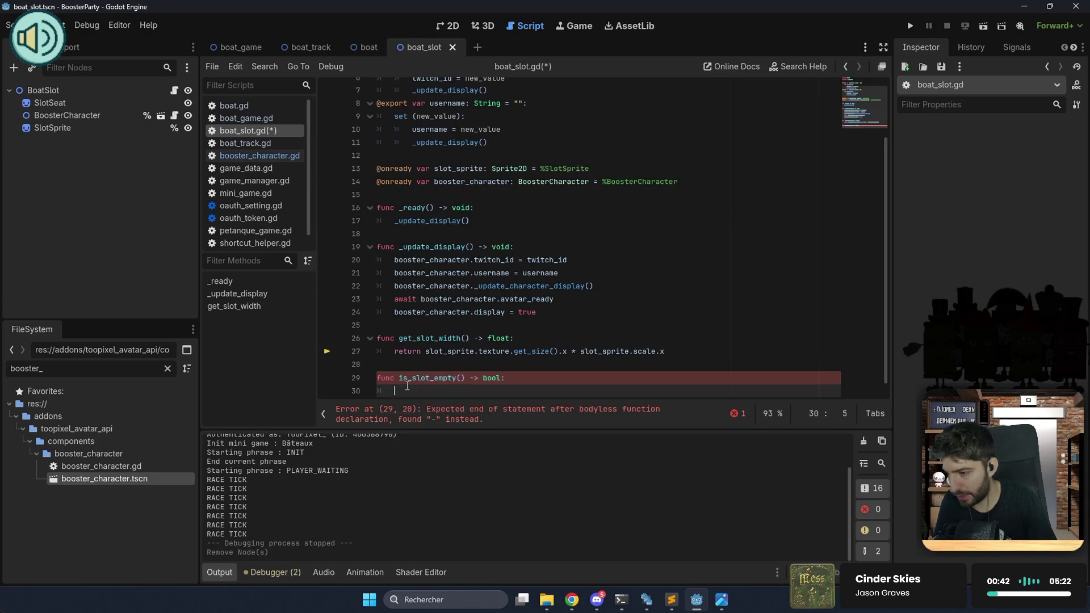
{"action": "type", "text": "retyurn"}
{"action": "key", "text": "BackSpace"}
{"action": "key", "text": "BackSpace"}
{"action": "key", "text": "BackSpace"}
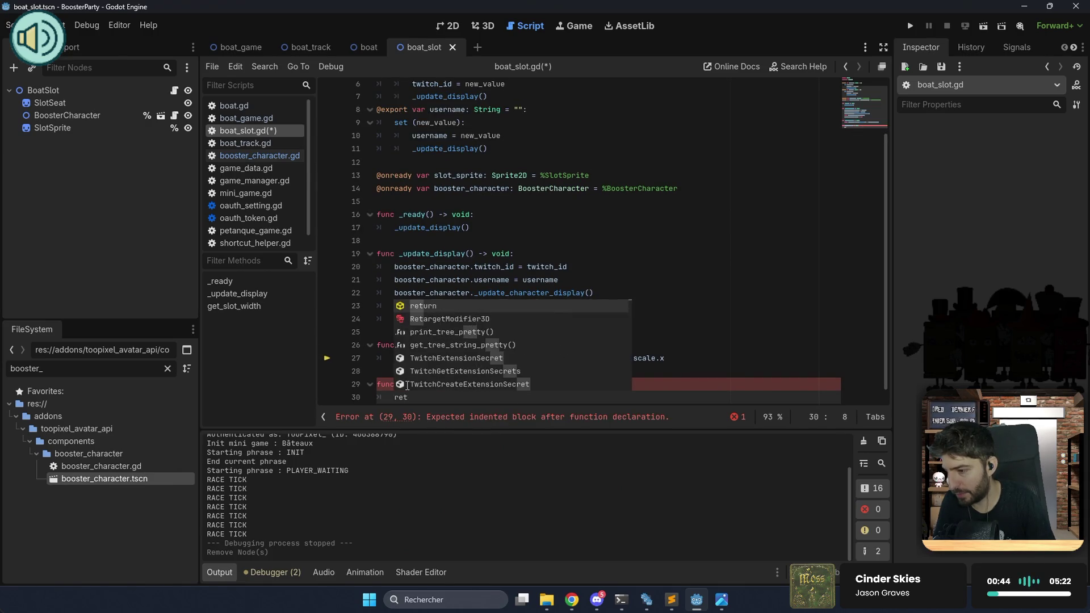
{"action": "type", "text": "urn twitch_id == \""}
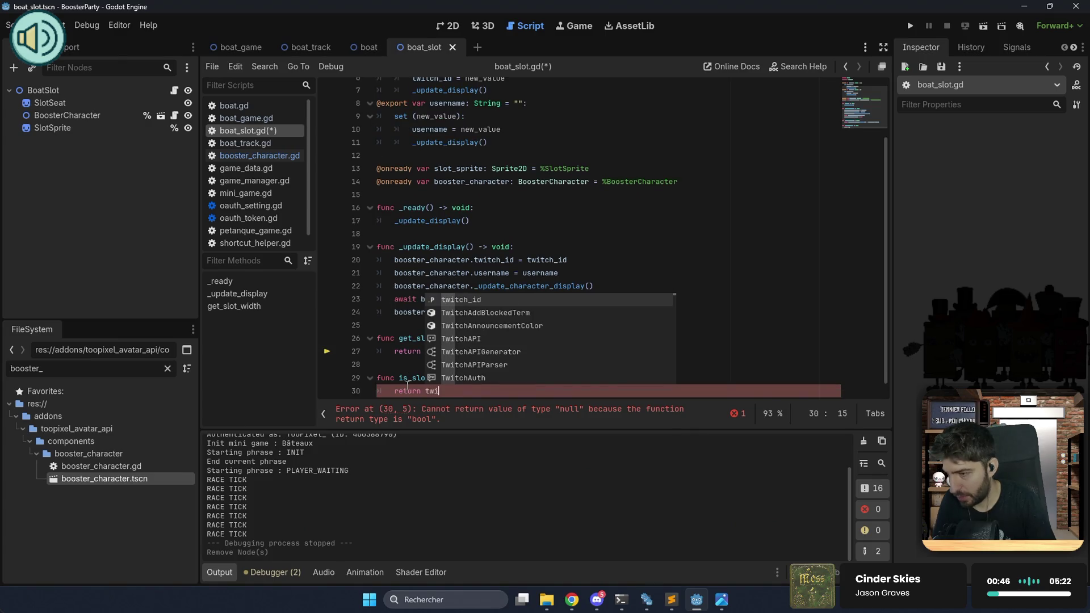
{"action": "key", "text": "ctrl+s"}
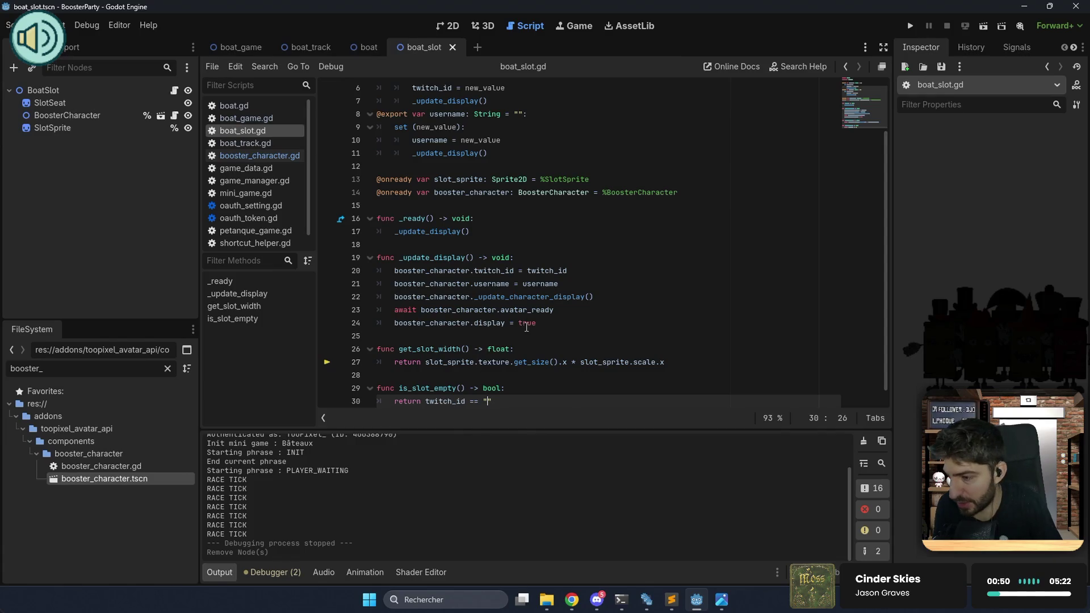
Wrap _update_display's body in 'if not is_slot_empty():' by indenting lines 21–25, then save.
{"action": "left_click", "coordinate": [530, 262]}
{"action": "key", "text": "Return"}
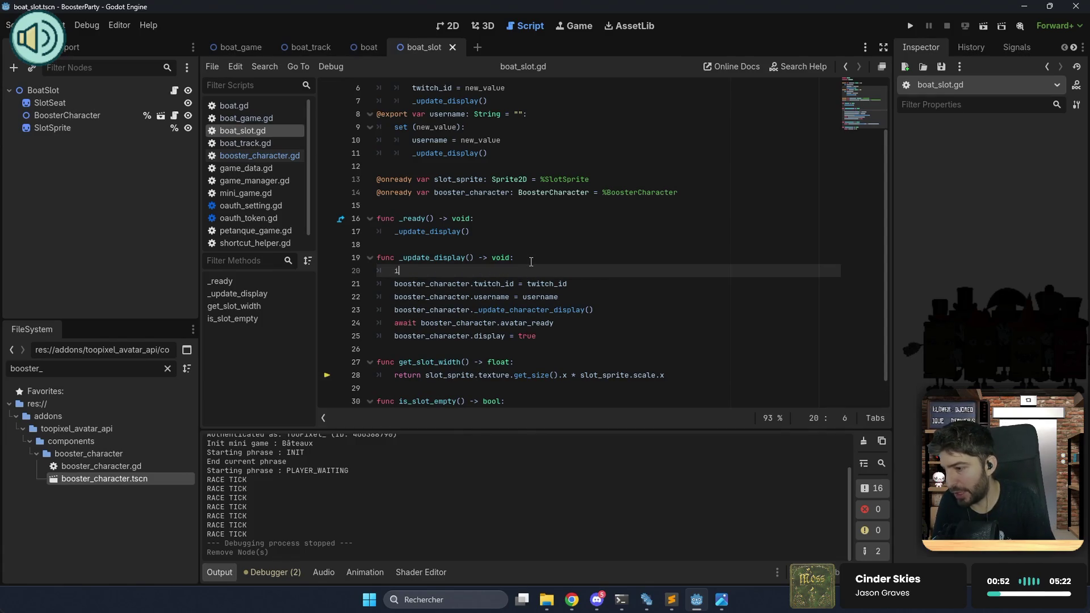
{"action": "type", "text": "t"}
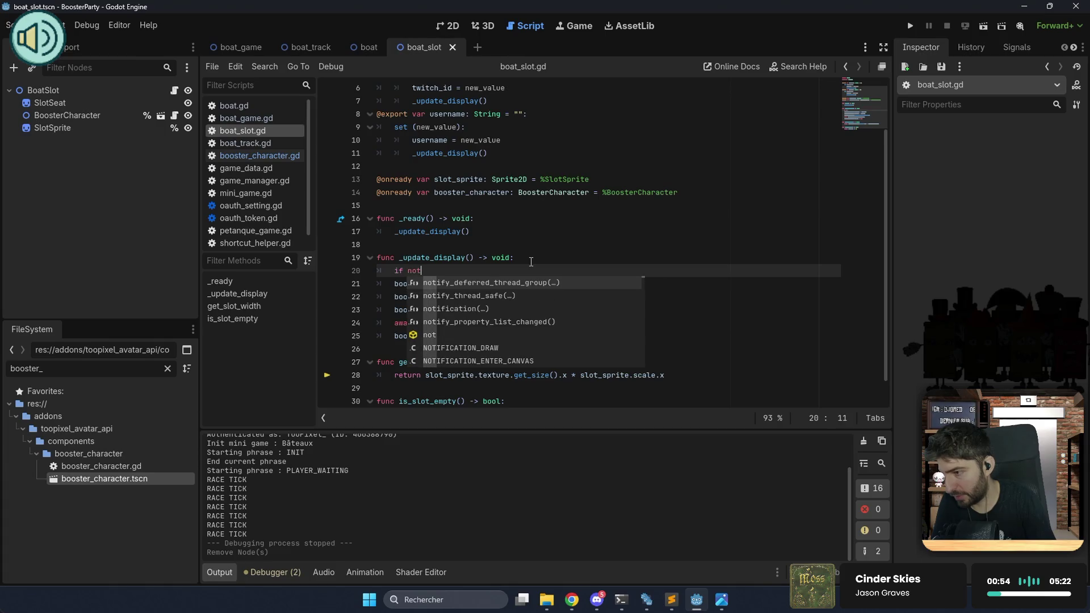
{"action": "type", "text": " is_slot_empty():"}
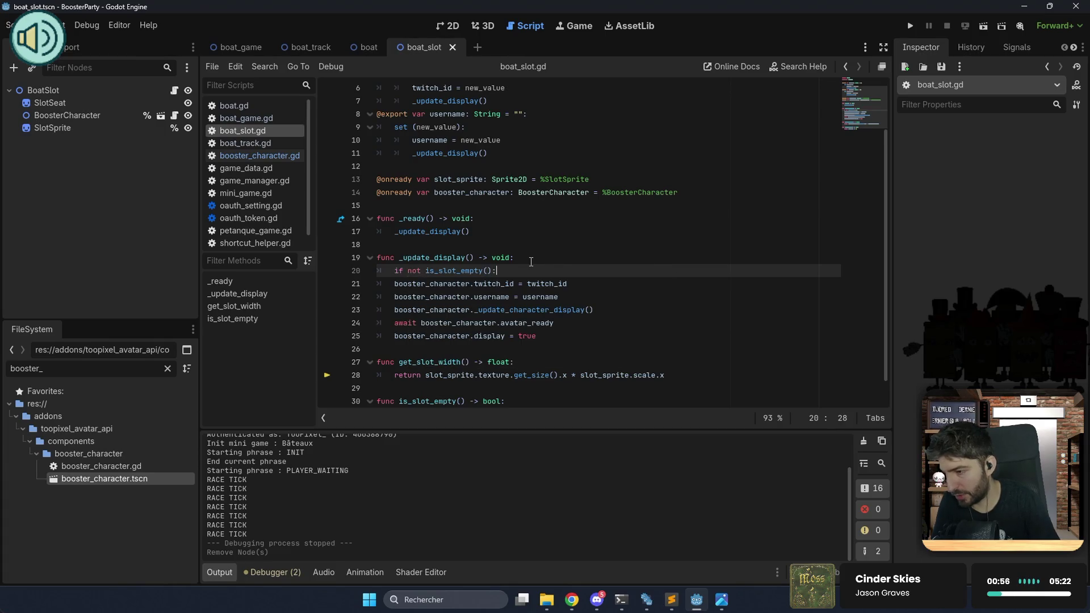
{"action": "mouse_move", "coordinate": [538, 336]}
{"action": "left_mouse_down"}
{"action": "mouse_move", "coordinate": [477, 299]}
{"action": "mouse_move", "coordinate": [380, 271]}
{"action": "left_mouse_up"}
{"action": "left_click", "coordinate": [461, 285]}
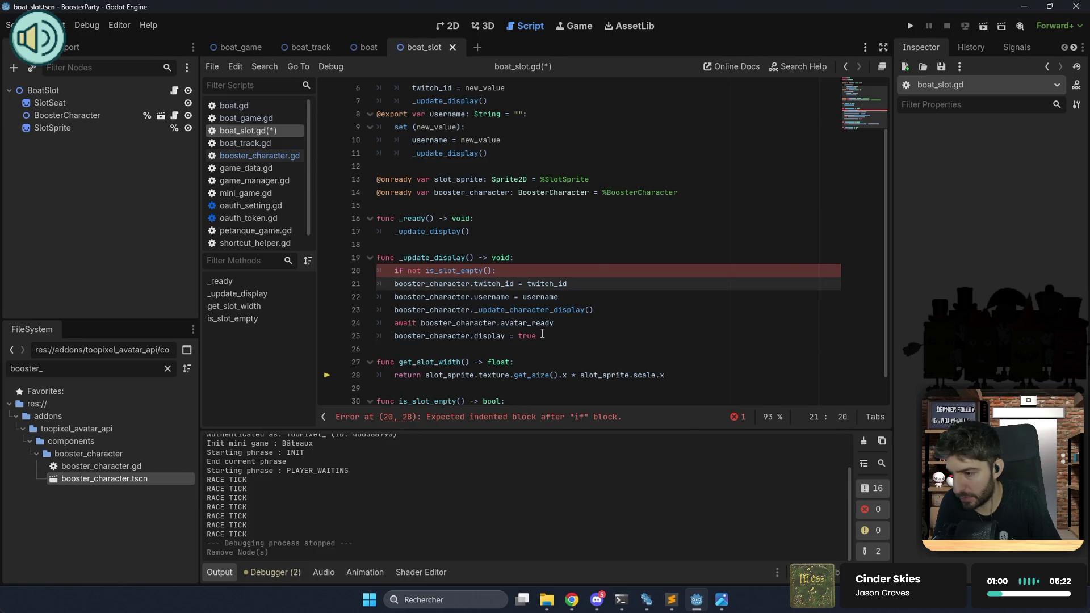
{"action": "left_click_drag", "start_coordinate": [542, 334], "coordinate": [377, 284]}
{"action": "key", "text": "Tab"}
{"action": "left_click", "coordinate": [501, 270]}
{"action": "key", "text": "ctrl+s"}
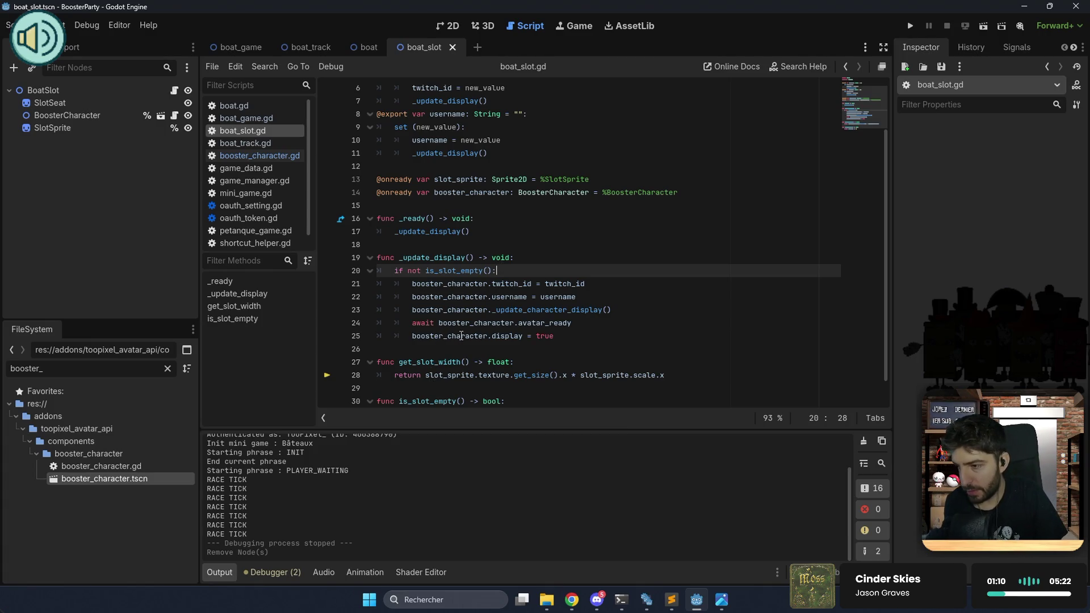
Switch through the boat and boat_track scene tabs to the boat_game scene.
{"action": "scroll", "coordinate": [465, 266], "scroll_direction": "up", "scroll_amount": 2}
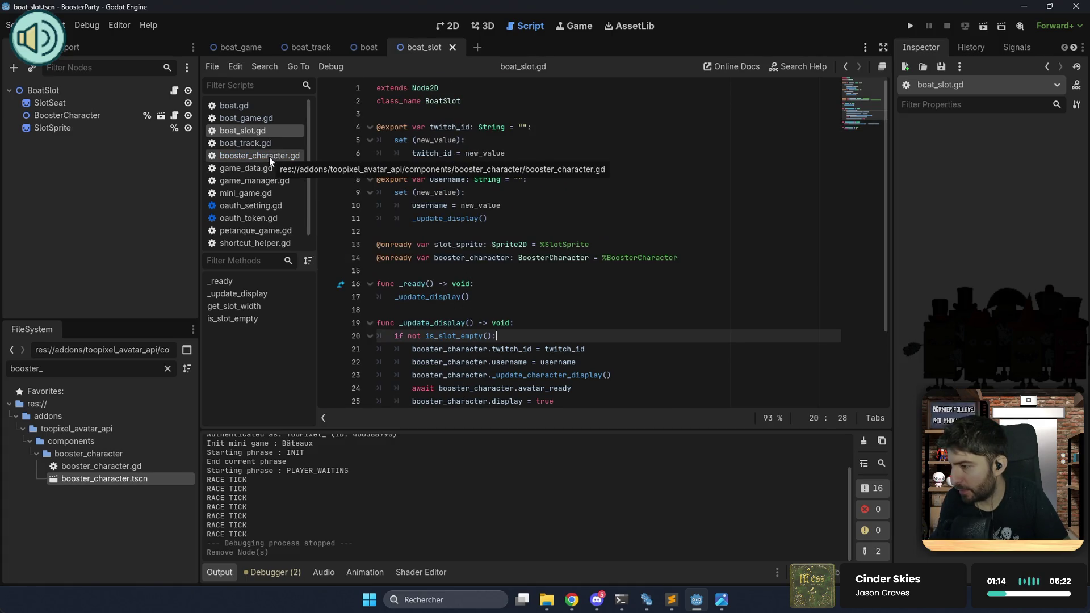
{"action": "left_click", "coordinate": [358, 49]}
{"action": "left_click", "coordinate": [309, 45]}
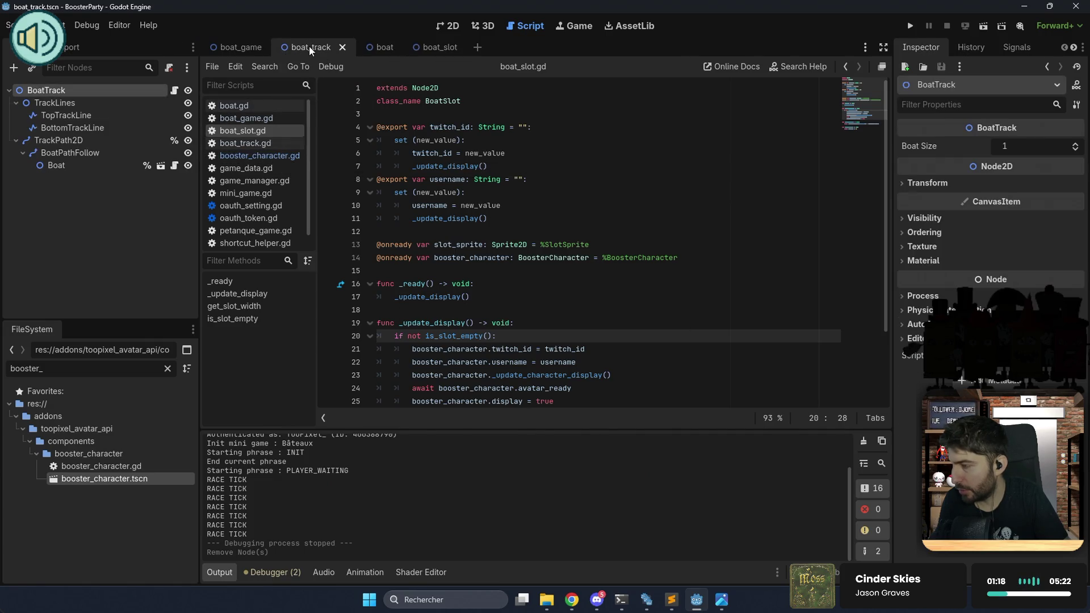
{"action": "left_click", "coordinate": [247, 45]}
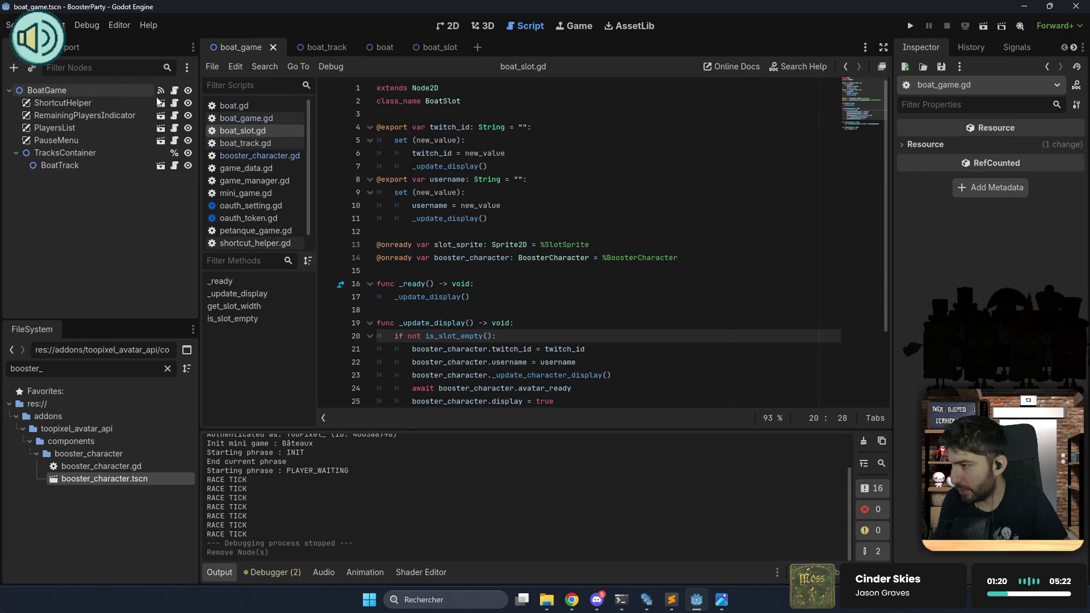
Open the BoatGame script and jump to the _on_twitch_message handler.
{"action": "left_click", "coordinate": [174, 93]}
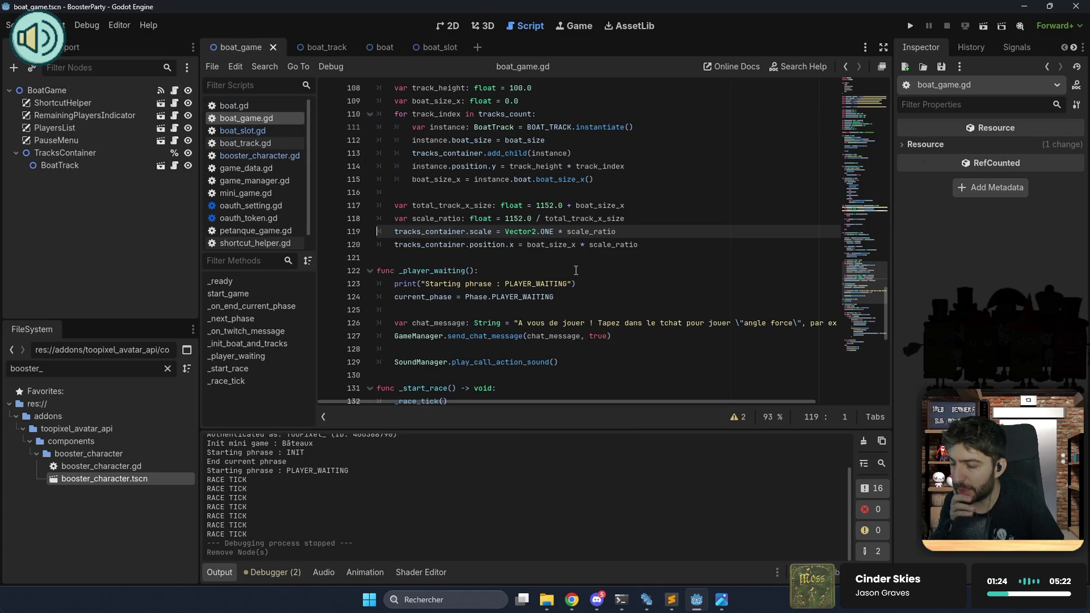
{"action": "left_click", "coordinate": [589, 287]}
{"action": "scroll", "coordinate": [589, 286], "scroll_direction": "up", "scroll_amount": 15}
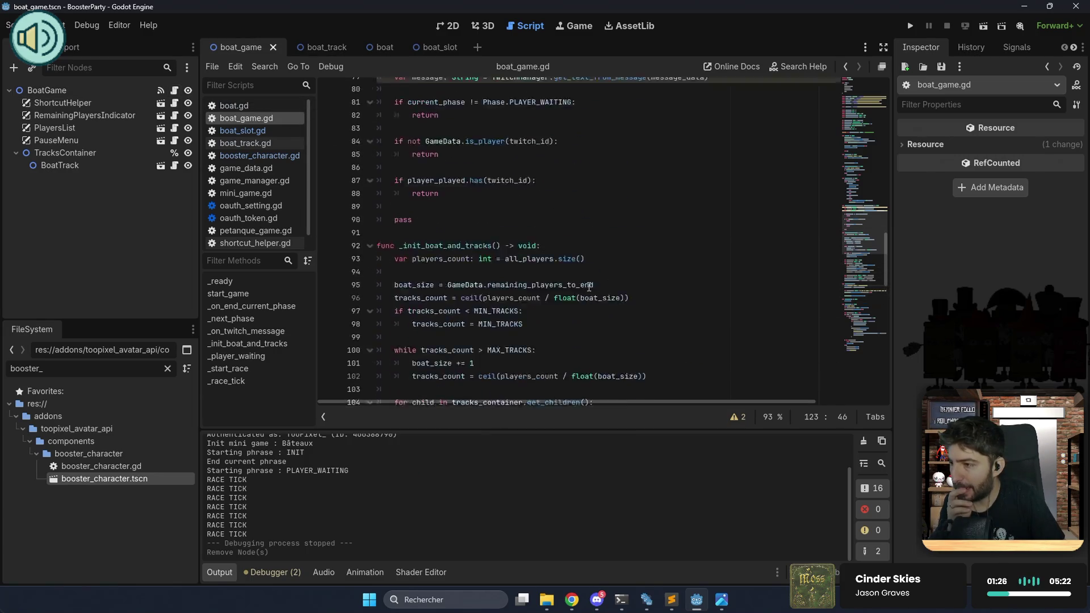
{"action": "scroll", "coordinate": [589, 287], "scroll_direction": "up", "scroll_amount": 3}
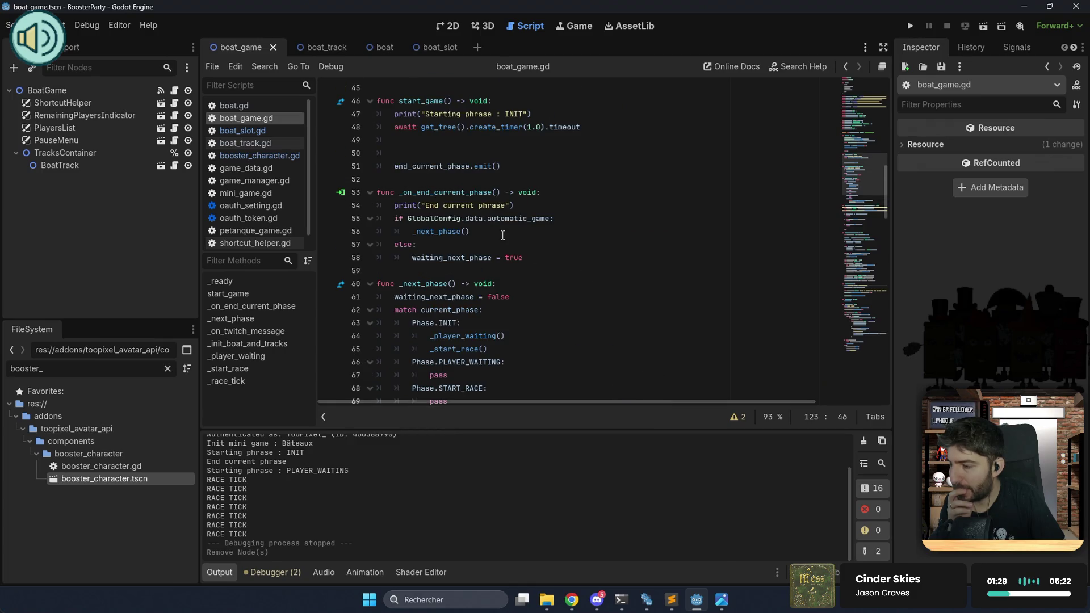
{"action": "scroll", "coordinate": [502, 234], "scroll_direction": "up", "scroll_amount": 6}
{"action": "scroll", "coordinate": [502, 235], "scroll_direction": "down", "scroll_amount": 4}
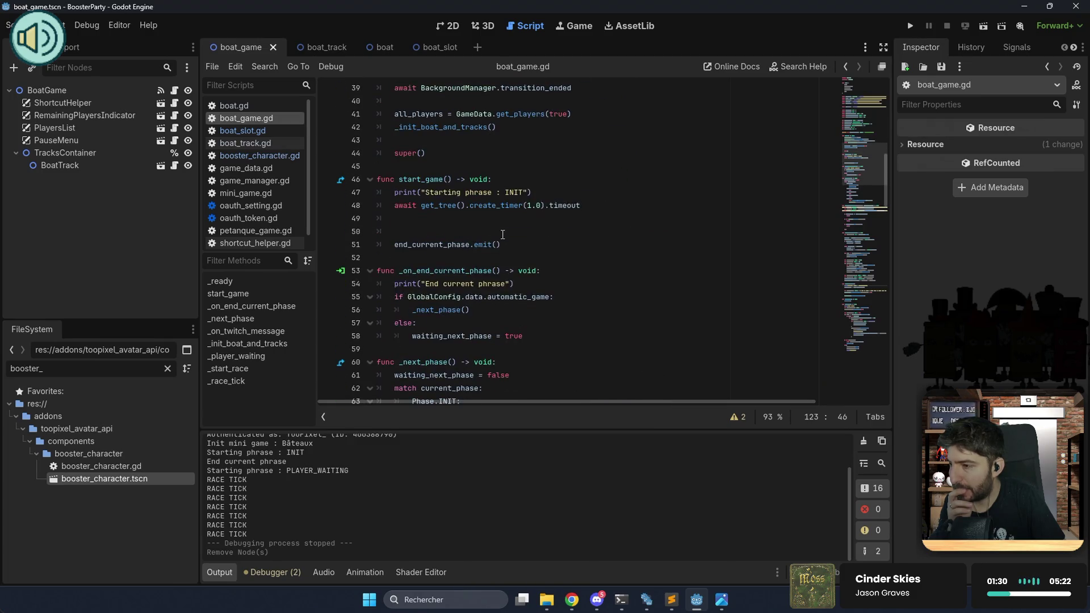
{"action": "scroll", "coordinate": [503, 235], "scroll_direction": "up", "scroll_amount": 3}
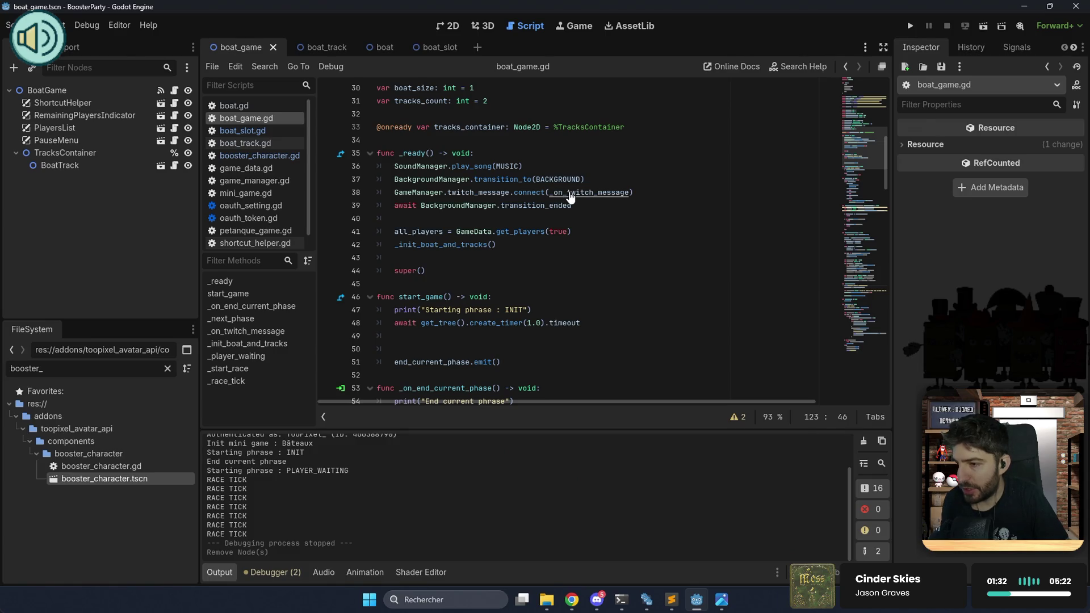
{"action": "left_click", "coordinate": [571, 197], "text": "ctrl"}
Review PLAYER_WAITING and twitch_id, then add two blank lines after the return on line 88.
{"action": "left_click", "coordinate": [637, 257]}
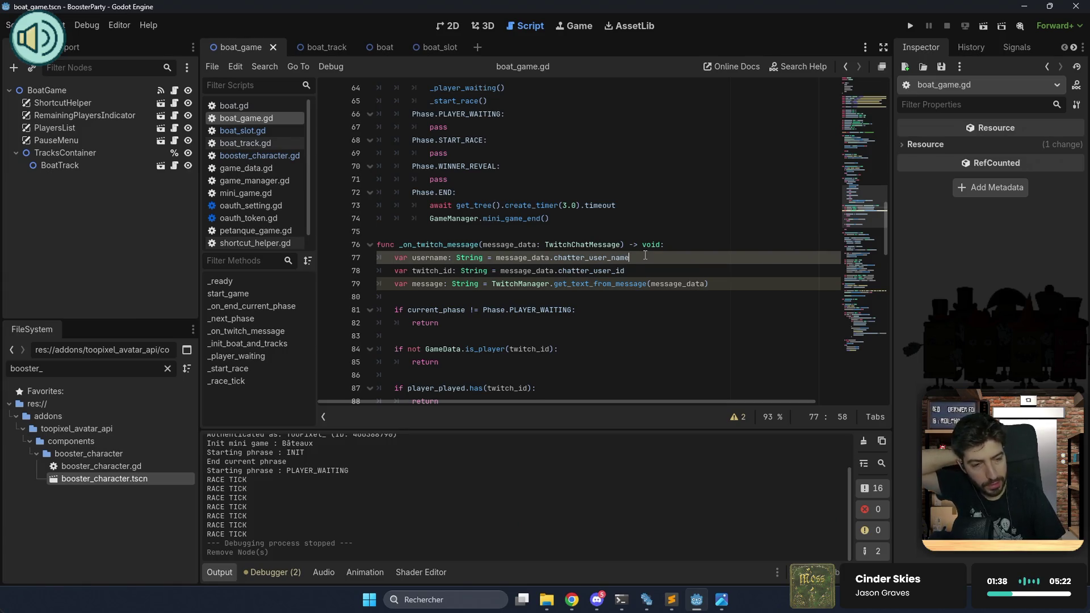
{"action": "scroll", "coordinate": [645, 256], "scroll_direction": "down", "scroll_amount": 3}
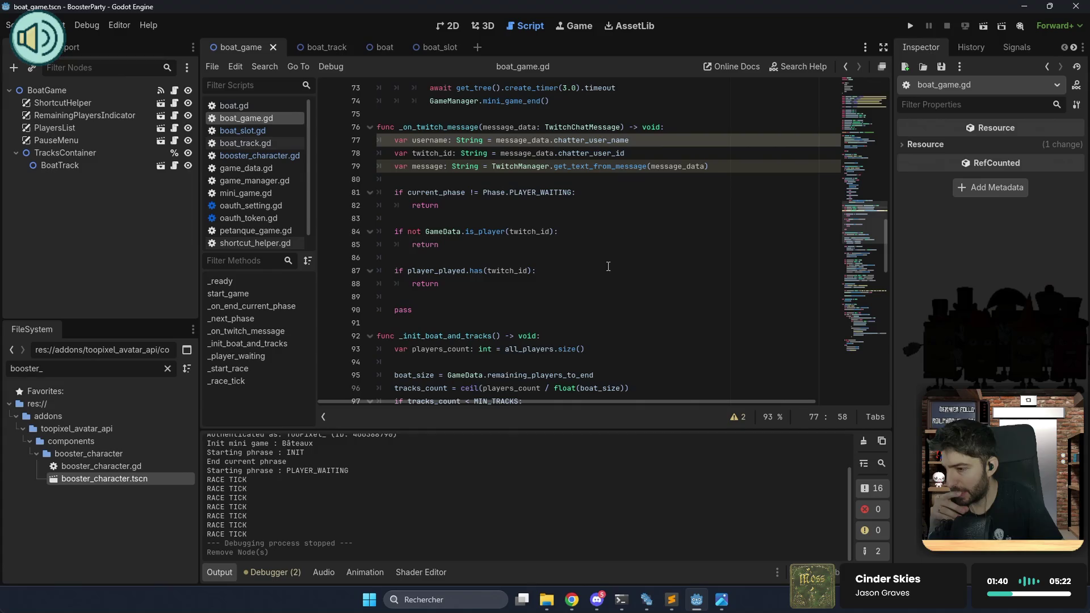
{"action": "double_click", "coordinate": [555, 194]}
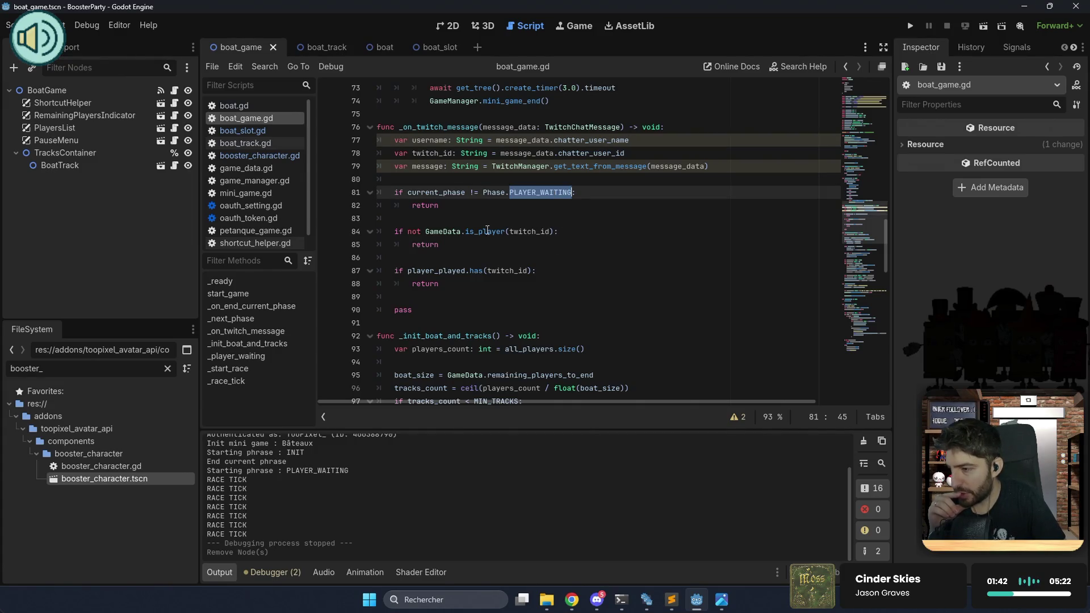
{"action": "double_click", "coordinate": [519, 232]}
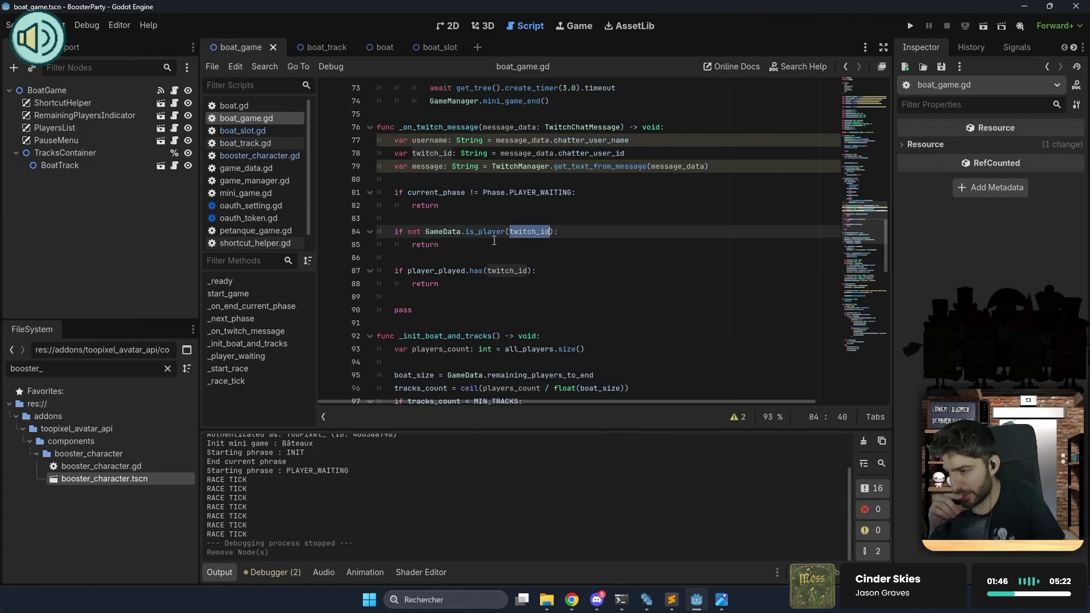
{"action": "left_click", "coordinate": [482, 285]}
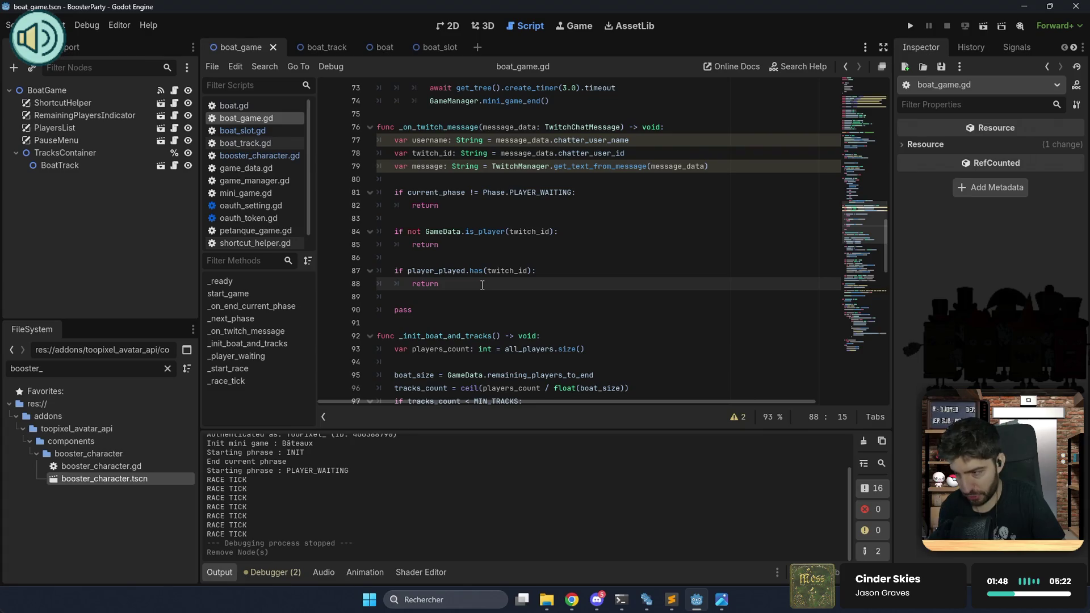
{"action": "key", "text": "Return"}
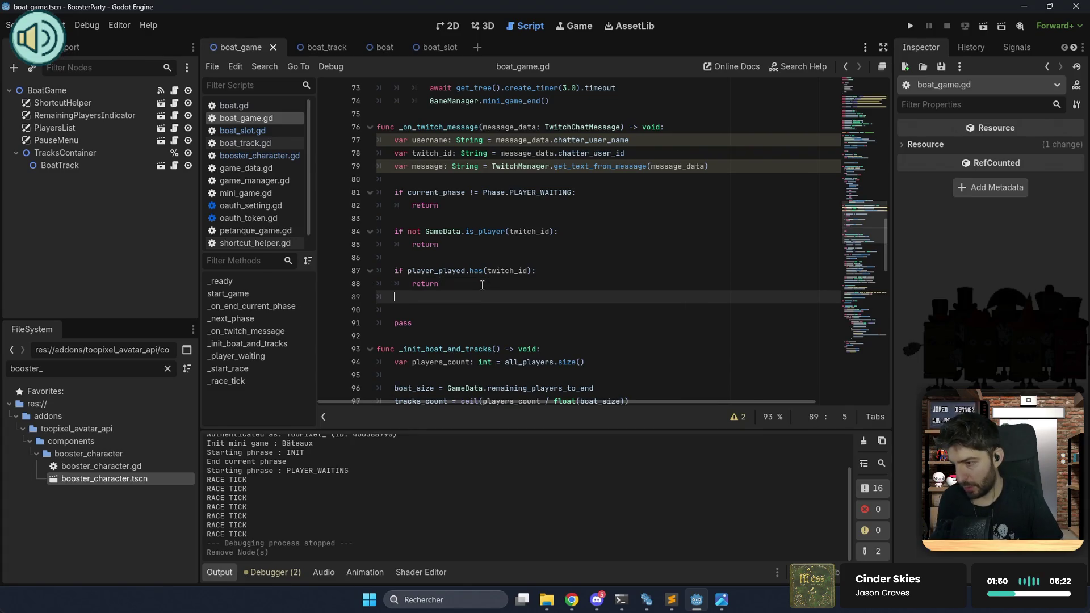
{"action": "key", "text": "Return"}
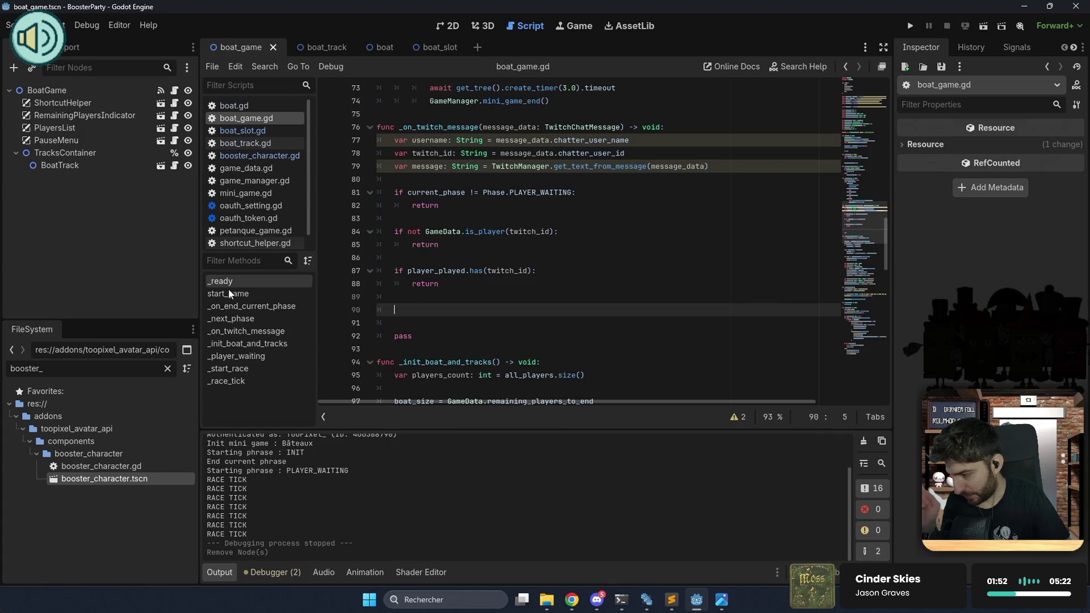
Clear the FileSystem filter, collapse backgrounds, assets, global and boat_game, and expand the cowboy_duel folder.
{"action": "left_click", "coordinate": [168, 368]}
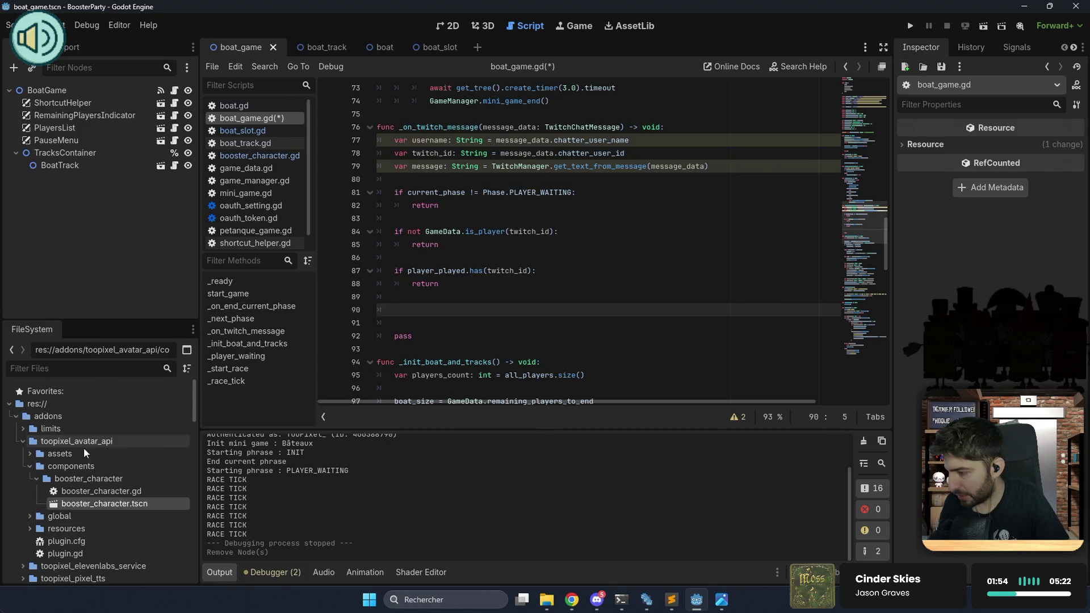
{"action": "scroll", "coordinate": [32, 463], "scroll_direction": "down", "scroll_amount": 5}
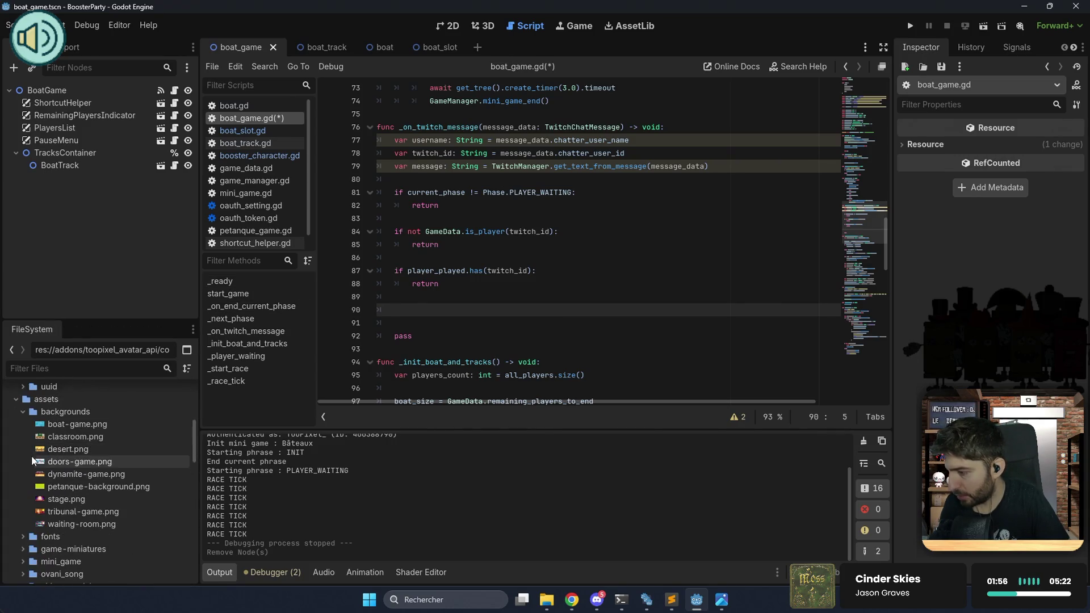
{"action": "left_click", "coordinate": [23, 411]}
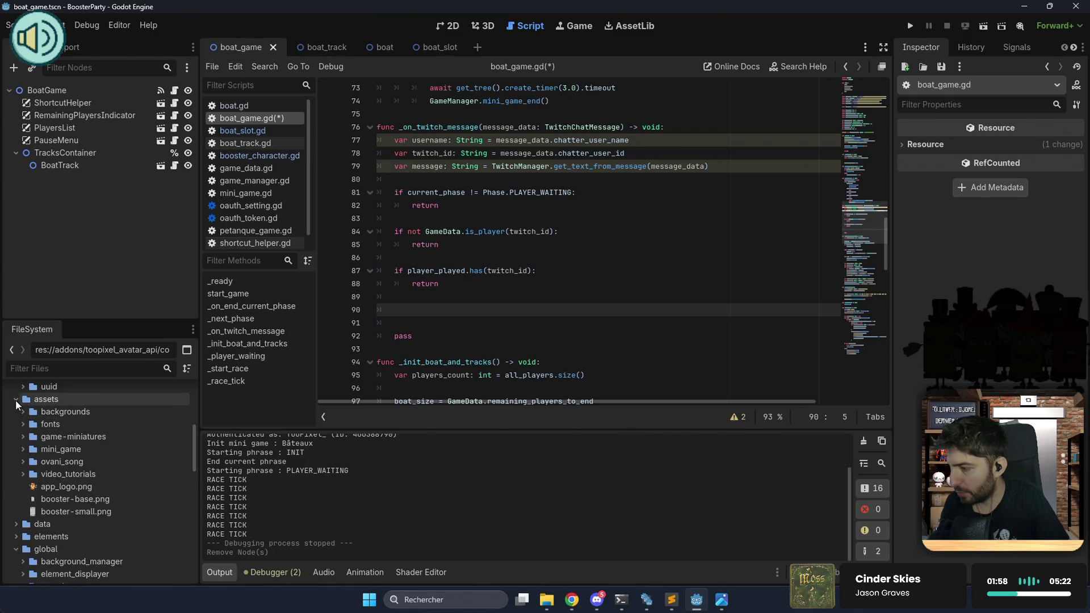
{"action": "left_click", "coordinate": [15, 400]}
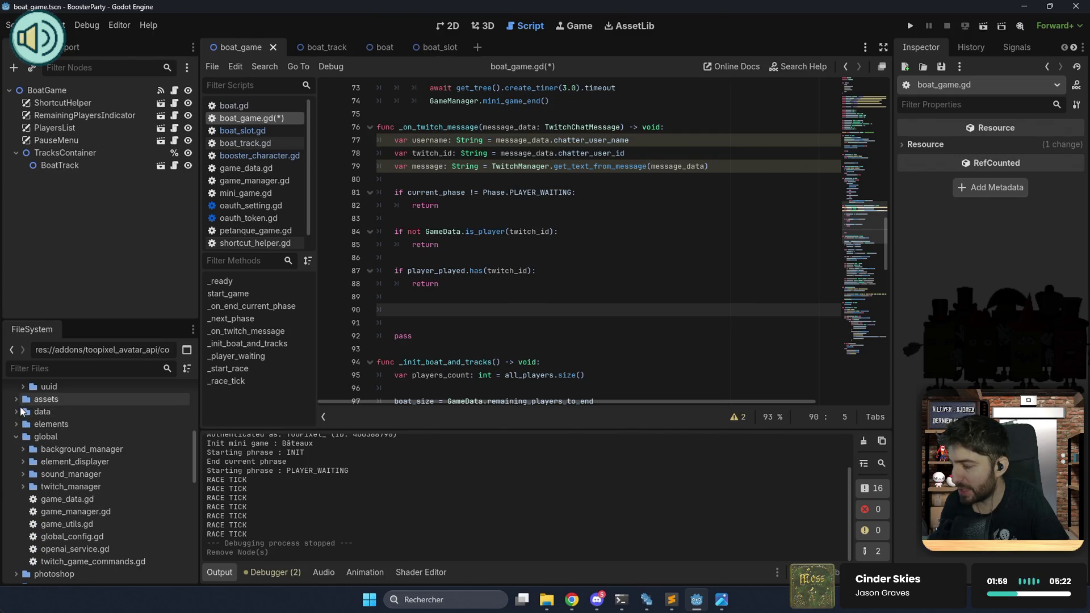
{"action": "left_click", "coordinate": [16, 436]}
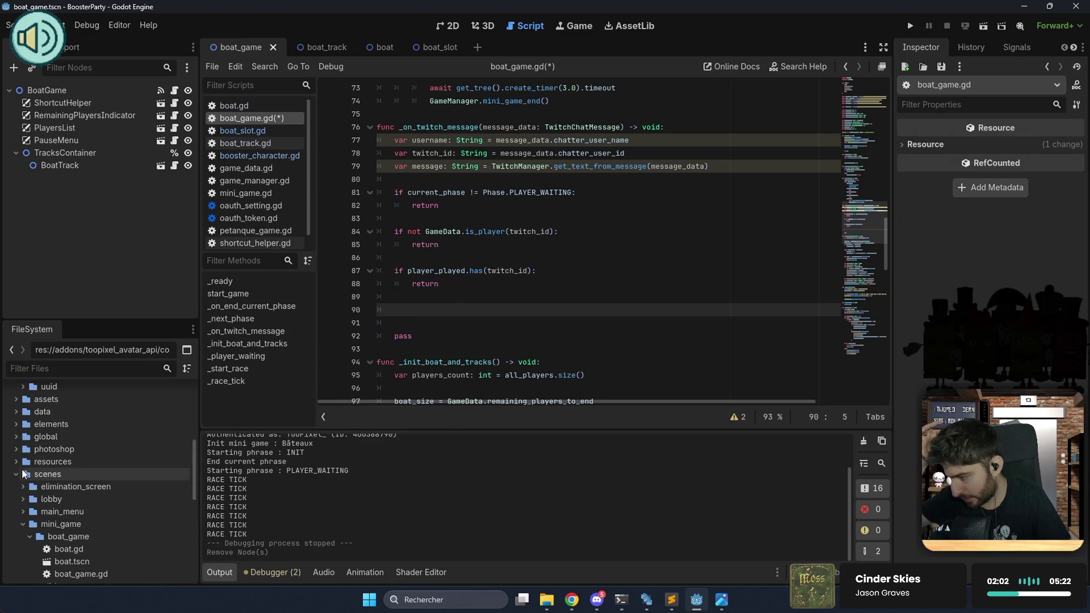
{"action": "scroll", "coordinate": [37, 508], "scroll_direction": "down", "scroll_amount": 3}
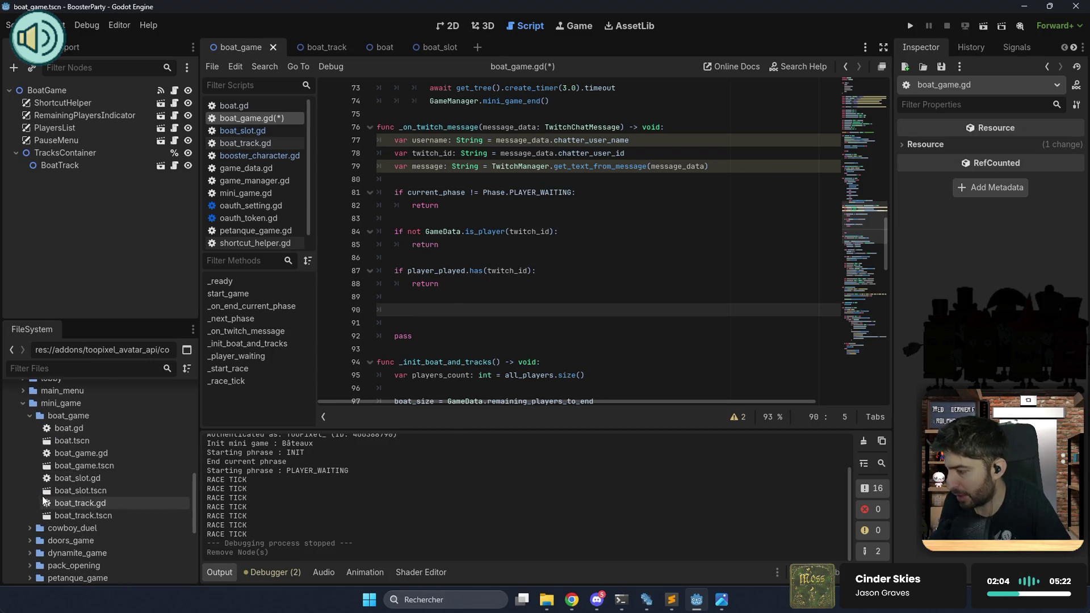
{"action": "left_click", "coordinate": [30, 415]}
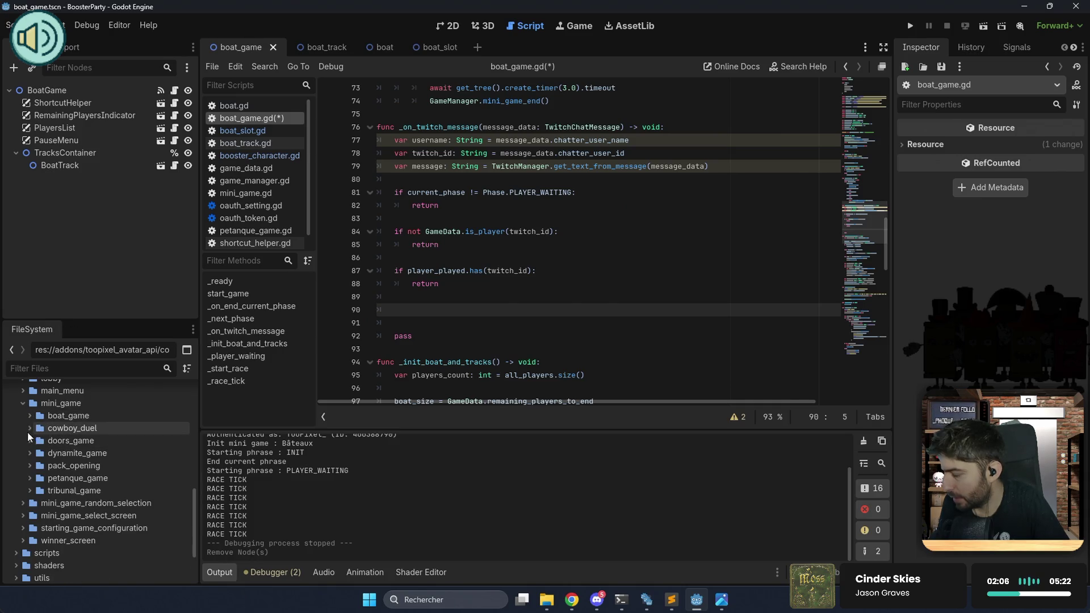
{"action": "left_click", "coordinate": [31, 429]}
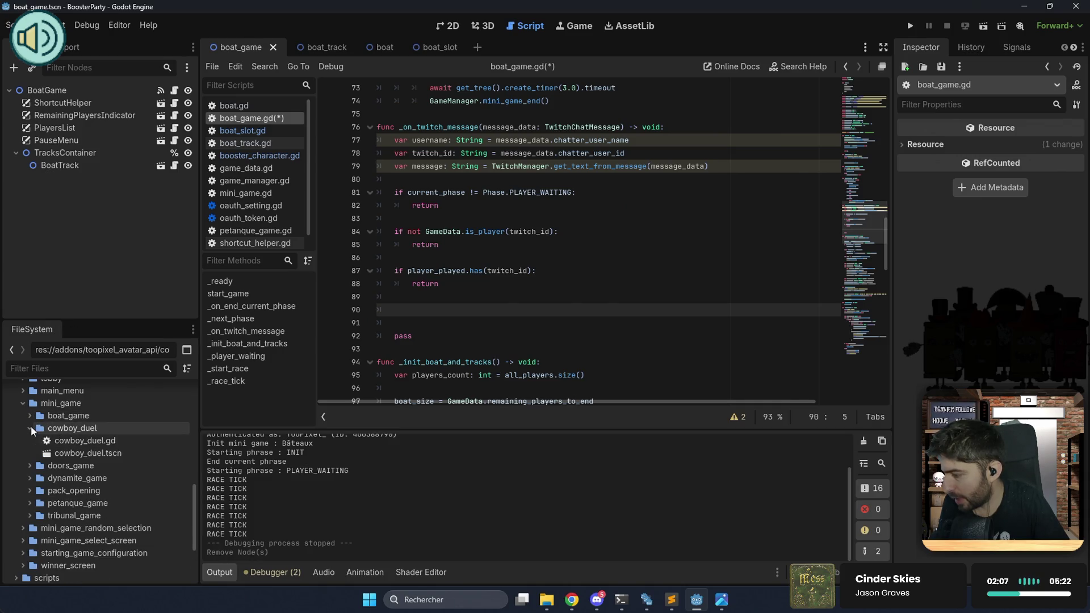
Open cowboy_duel.gd and jump to its _on_twitch_message handler as a reference.
{"action": "double_click", "coordinate": [85, 441]}
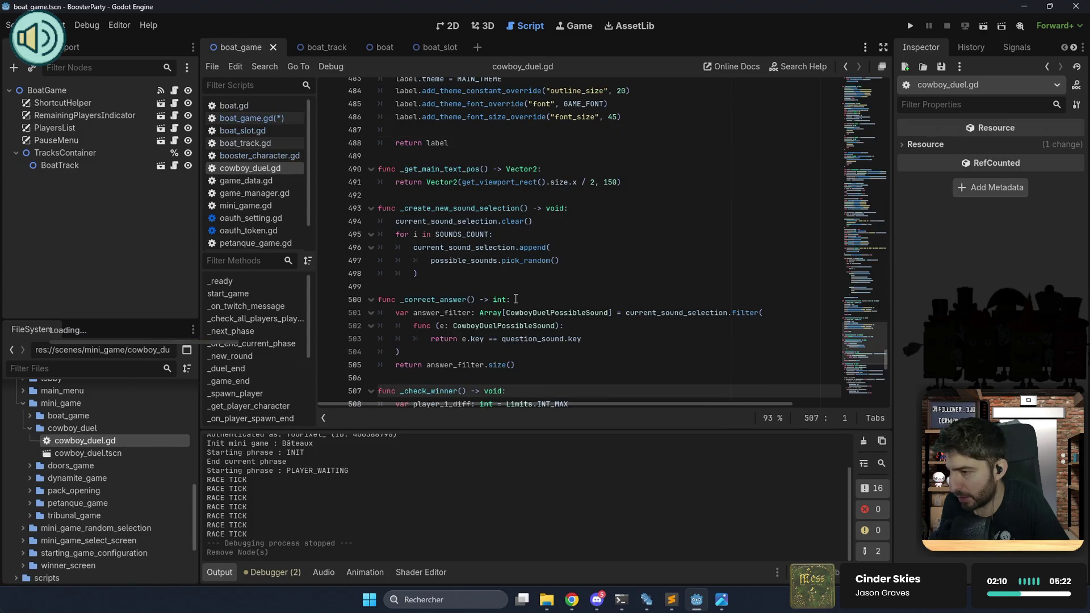
{"action": "scroll", "coordinate": [518, 297], "scroll_direction": "up", "scroll_amount": 20}
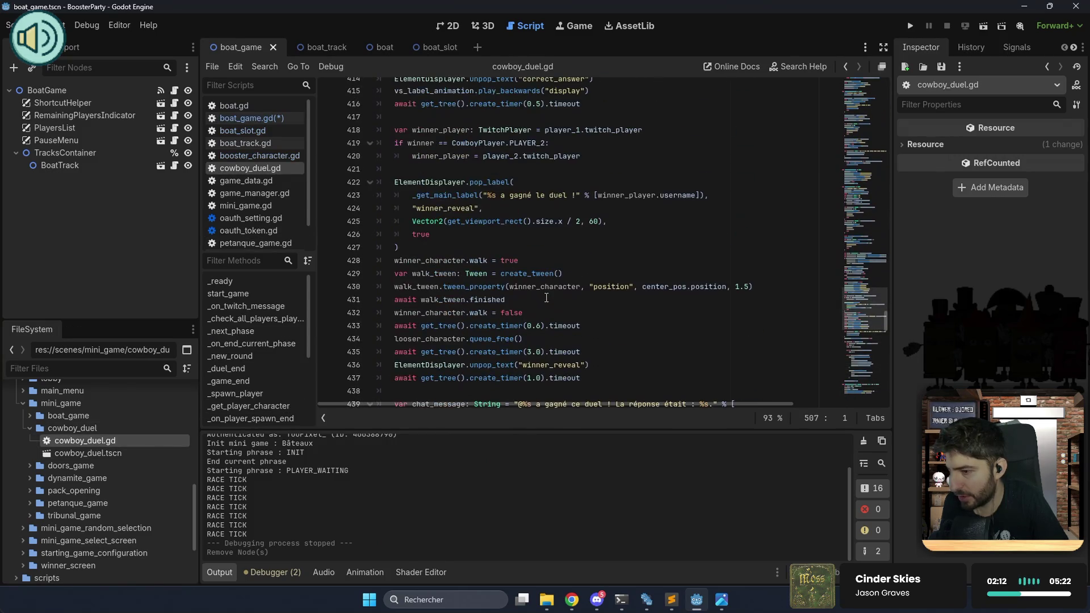
{"action": "scroll", "coordinate": [567, 276], "scroll_direction": "up", "scroll_amount": 5}
{"action": "left_click", "coordinate": [872, 107]}
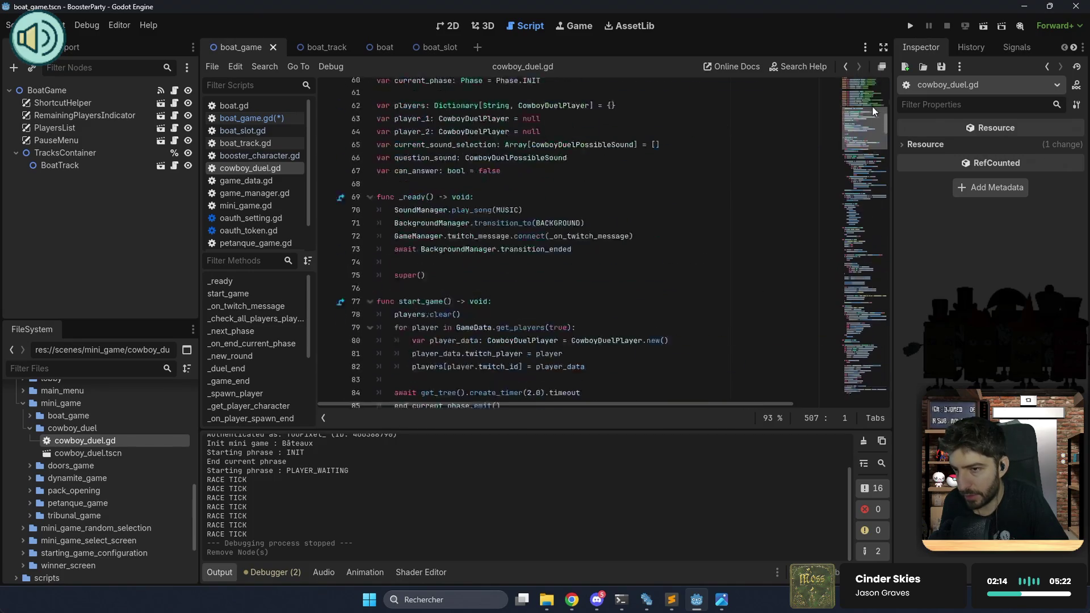
{"action": "mouse_move", "coordinate": [872, 107]}
{"action": "left_mouse_down"}
{"action": "mouse_move", "coordinate": [874, 121]}
{"action": "mouse_move", "coordinate": [873, 111]}
{"action": "left_mouse_up"}
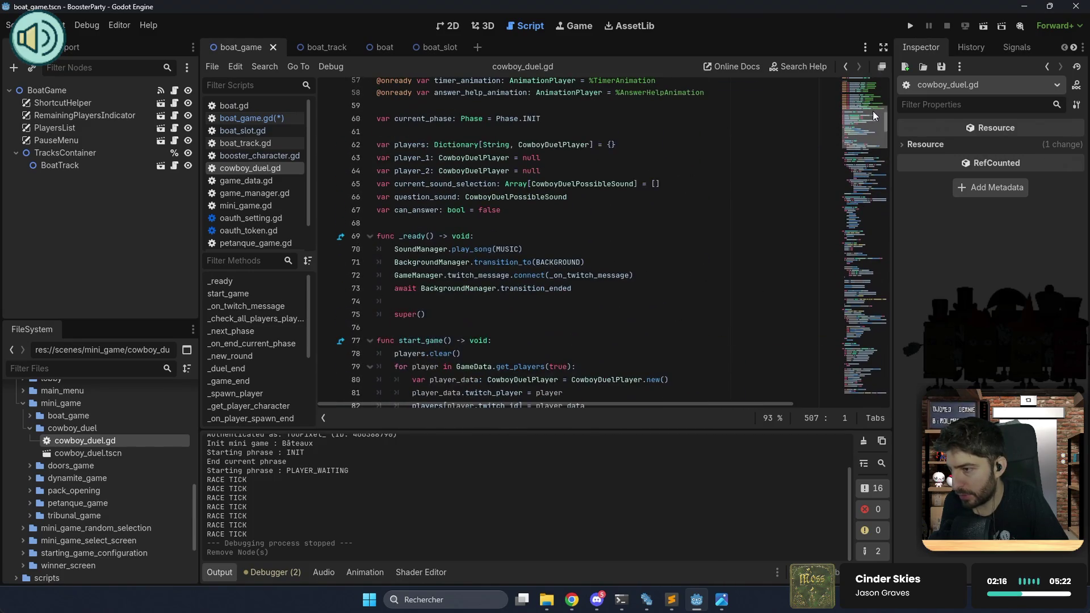
{"action": "left_click", "coordinate": [590, 276], "text": "ctrl"}
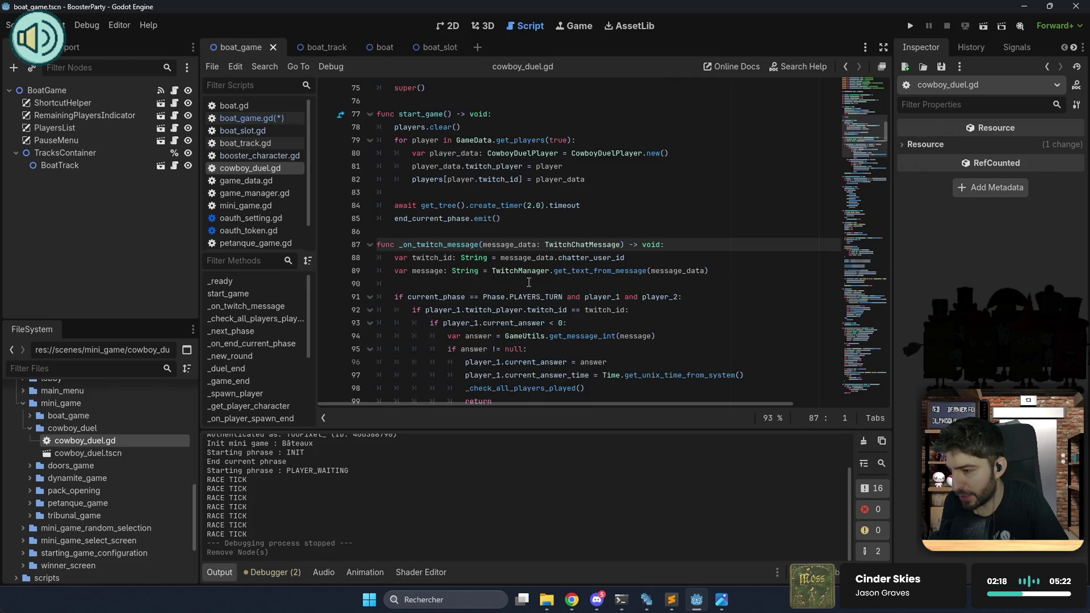
{"action": "scroll", "coordinate": [558, 293], "scroll_direction": "down", "scroll_amount": 1}
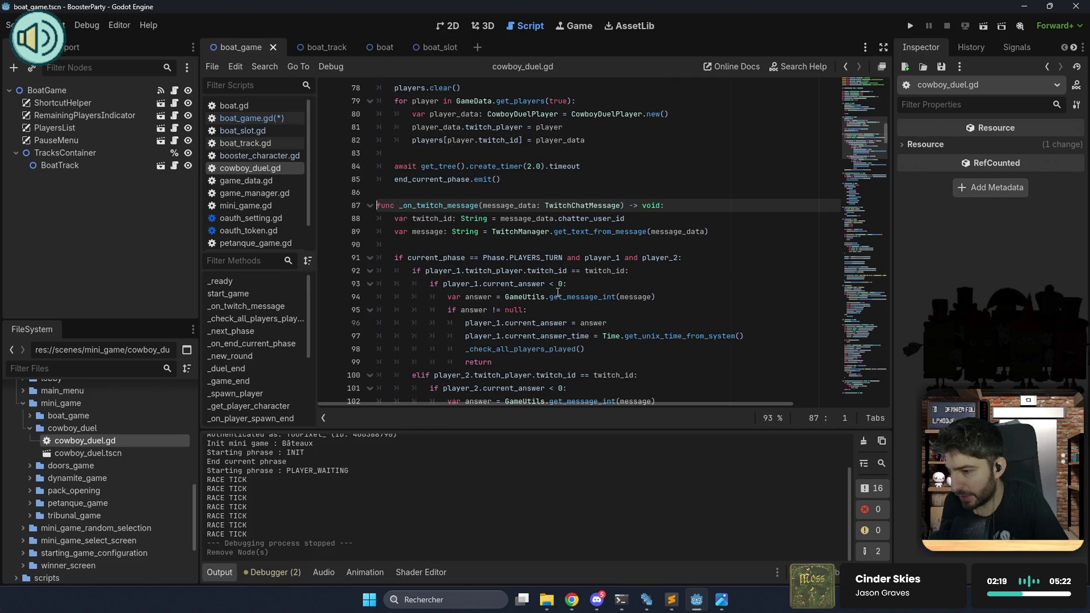
Select the get_message_int answer line in cowboy_duel.gd and return to boat_game.gd.
{"action": "double_click", "coordinate": [595, 232]}
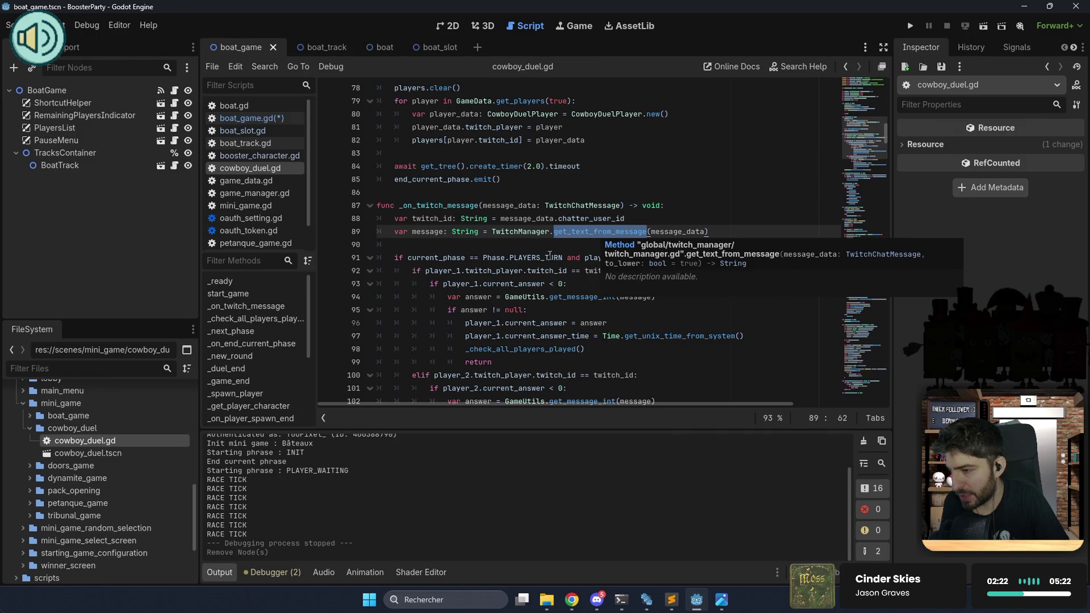
{"action": "double_click", "coordinate": [583, 296]}
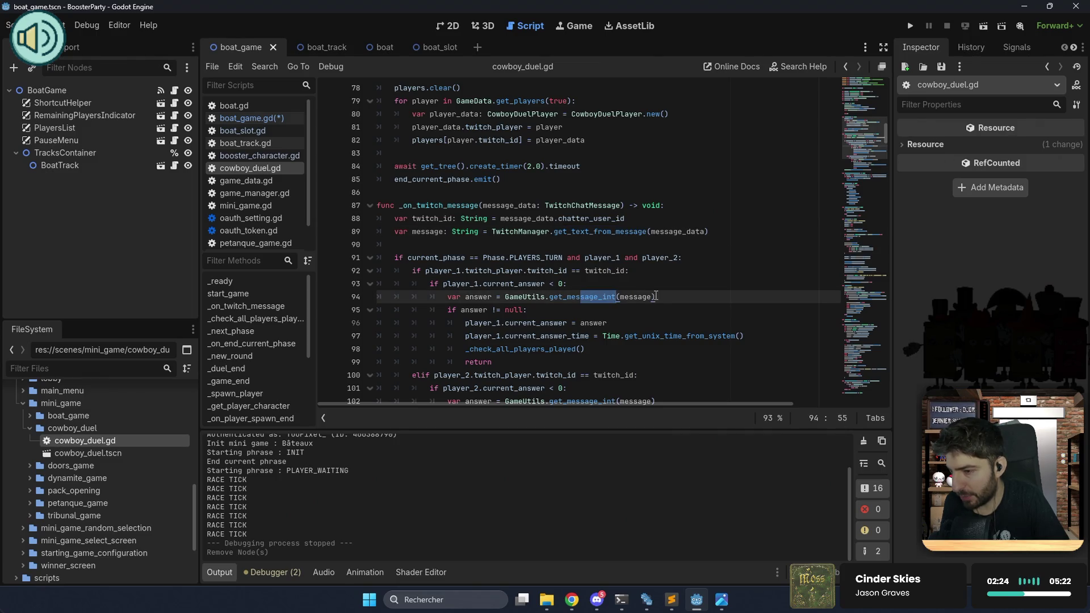
{"action": "left_click_drag", "start_coordinate": [656, 296], "coordinate": [448, 297]}
{"action": "left_click", "coordinate": [250, 118]}
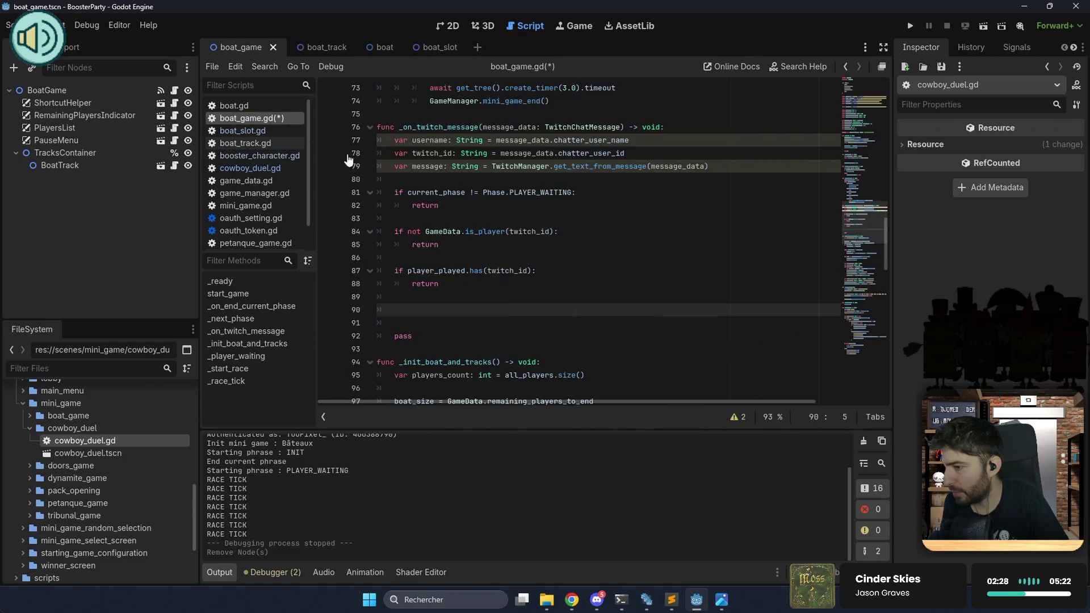
Paste 'var answer = GameUtils.get_message_int(message)' into line 90 and check get_message_int's definition.
{"action": "type", "text": "var answer = GameUtils.get_message_int(message)"}
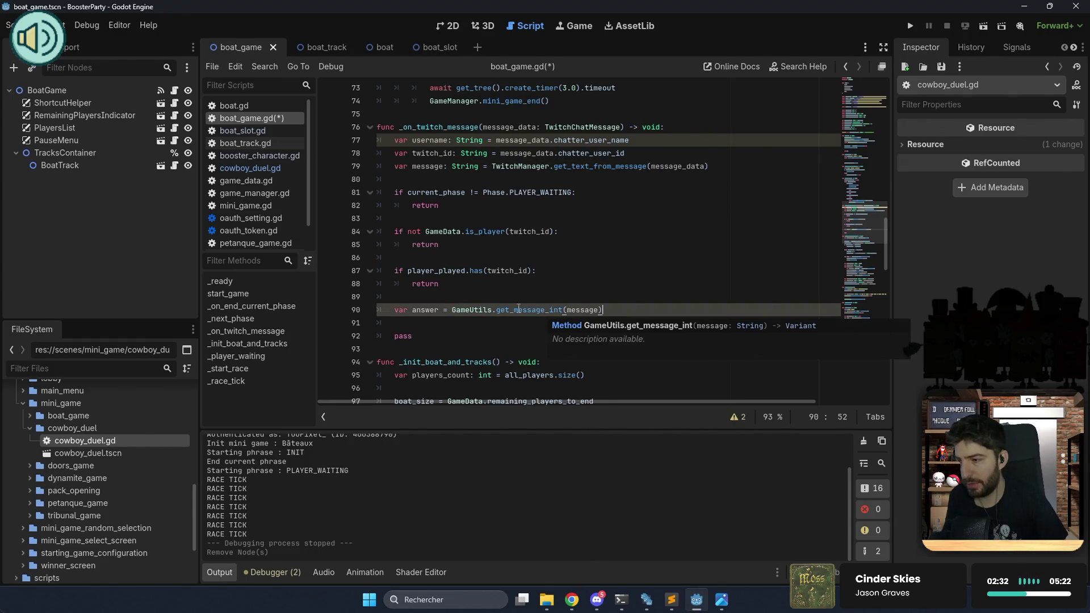
{"action": "double_click", "coordinate": [430, 309]}
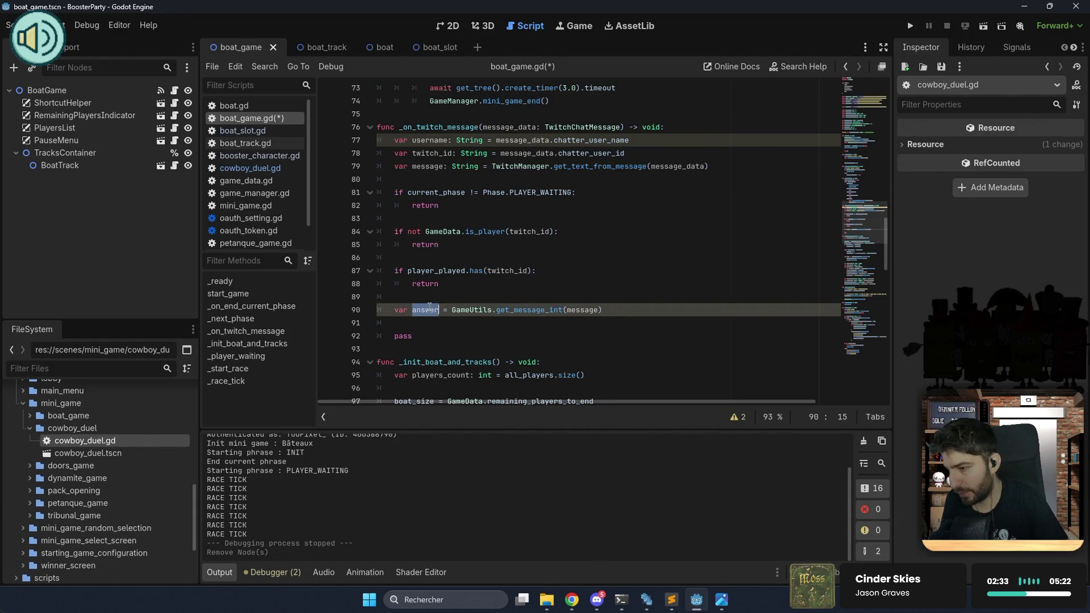
{"action": "left_click", "coordinate": [609, 310]}
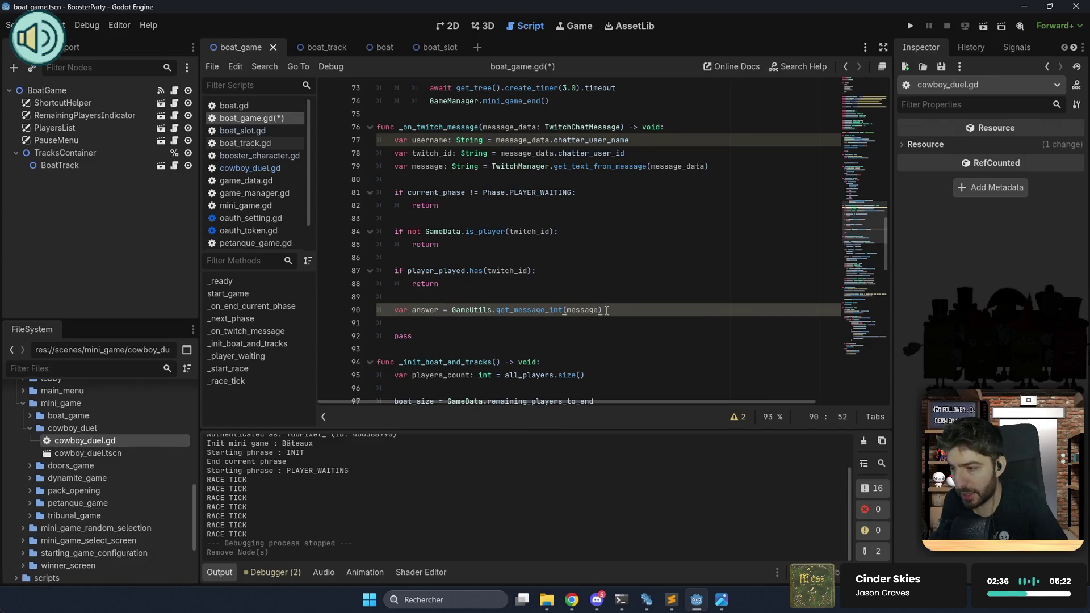
{"action": "left_click", "coordinate": [555, 310], "text": "ctrl"}
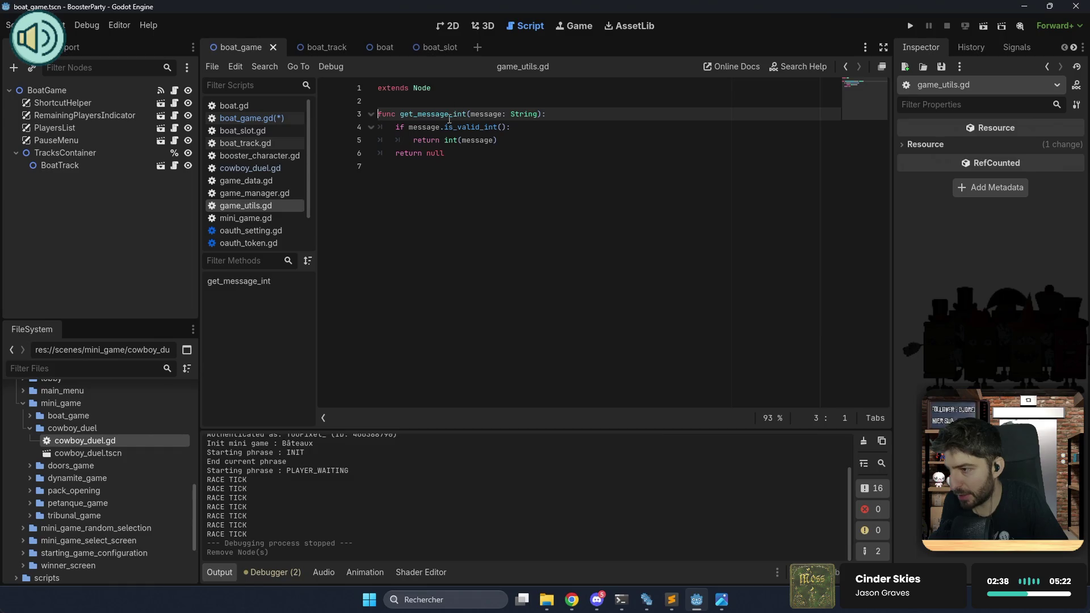
{"action": "left_click", "coordinate": [844, 71]}
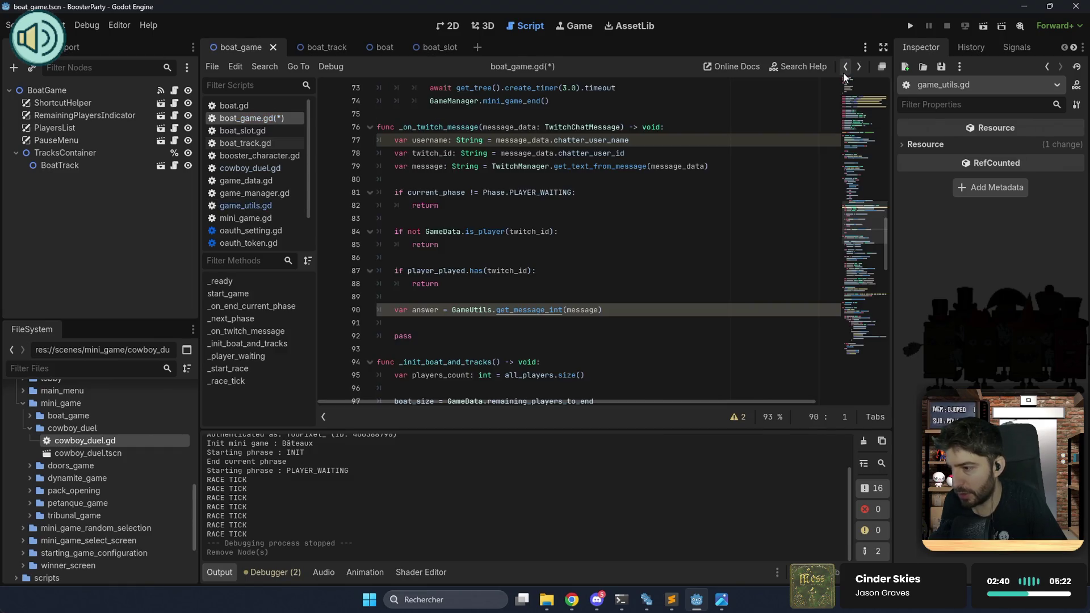
{"action": "left_click", "coordinate": [626, 307]}
Add line 91 'if answer != null:' with an indented line below it.
{"action": "key", "text": "Return"}
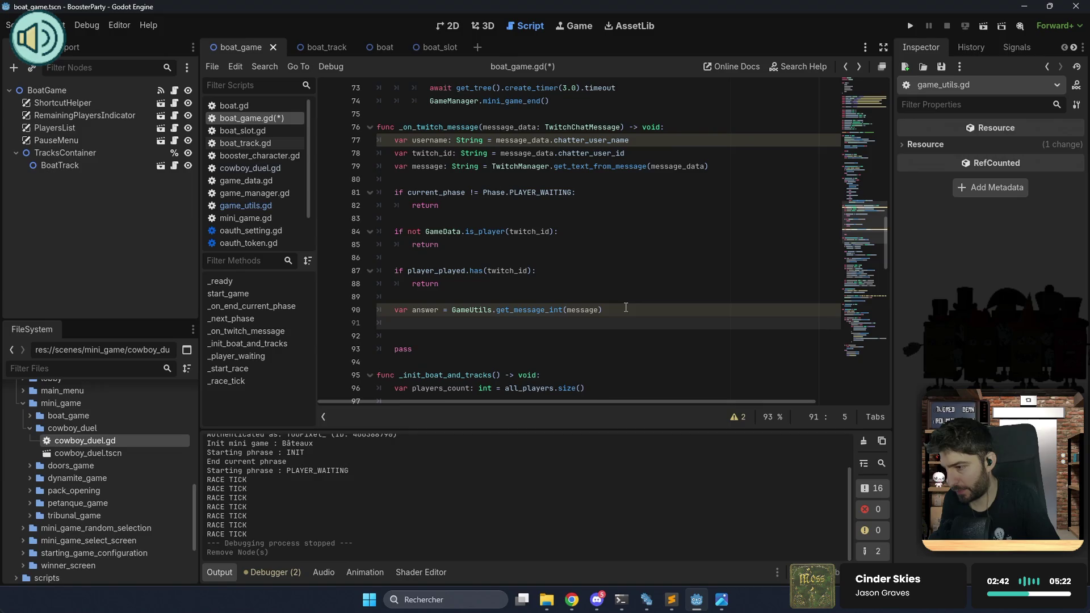
{"action": "type", "text": "if a"}
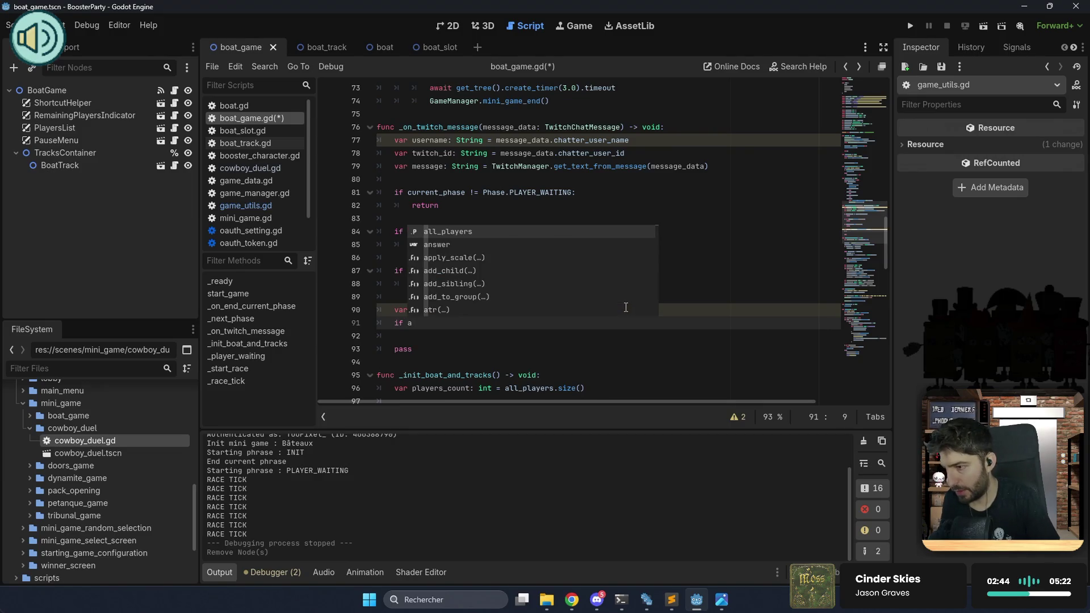
{"action": "key", "text": "Down"}
{"action": "key", "text": "Return"}
{"action": "type", "text": "= null:"}
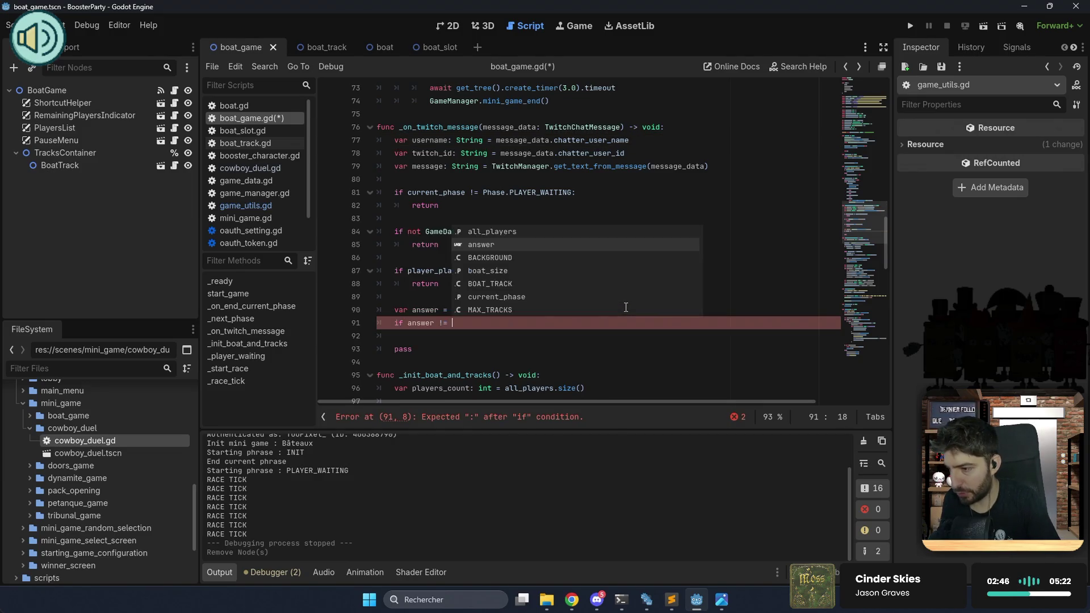
{"action": "key", "text": "Return"}
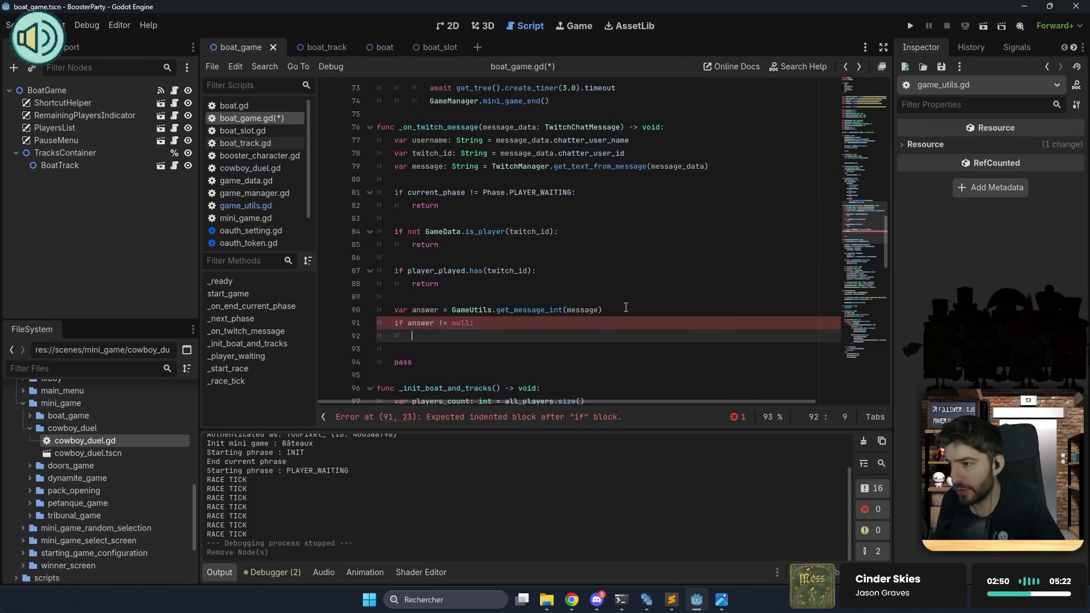
{"action": "scroll", "coordinate": [626, 307], "scroll_direction": "up", "scroll_amount": 1}
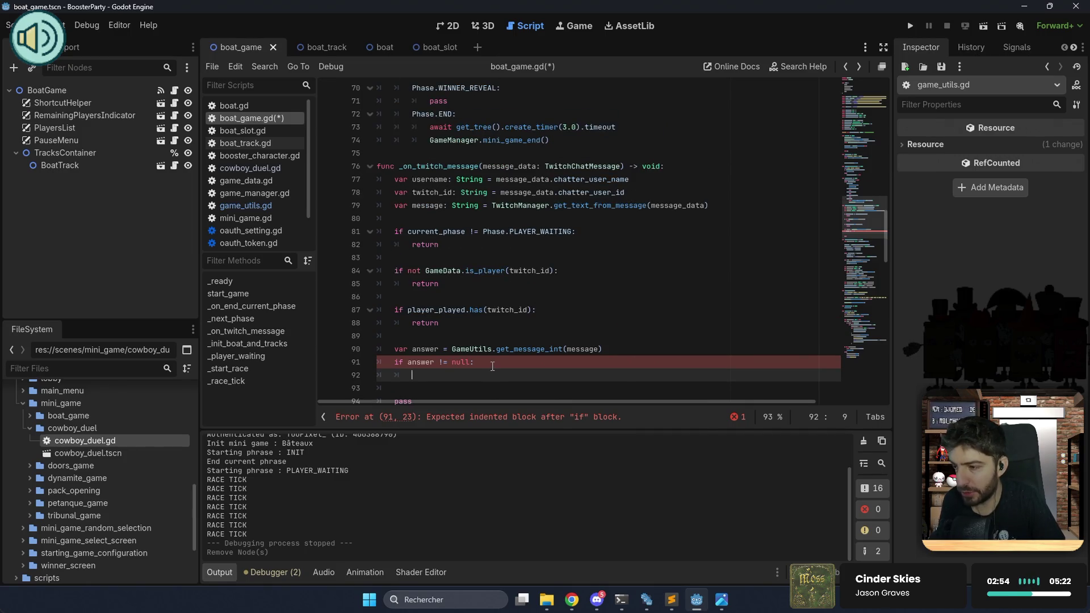
{"action": "scroll", "coordinate": [493, 363], "scroll_direction": "down", "scroll_amount": 1}
{"action": "scroll", "coordinate": [495, 361], "scroll_direction": "up", "scroll_amount": 15}
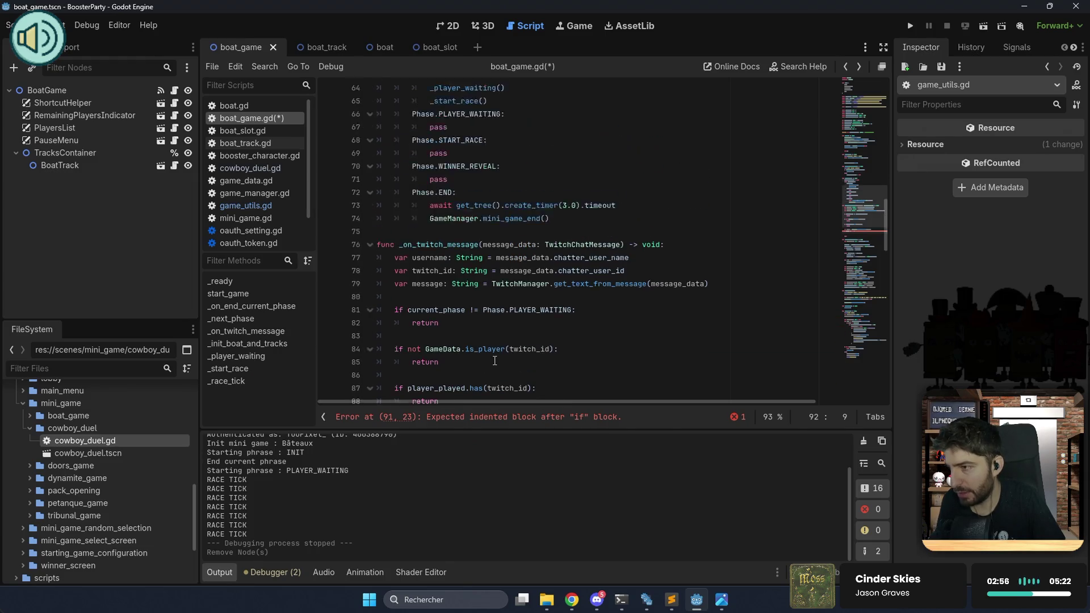
{"action": "scroll", "coordinate": [495, 362], "scroll_direction": "up", "scroll_amount": 5}
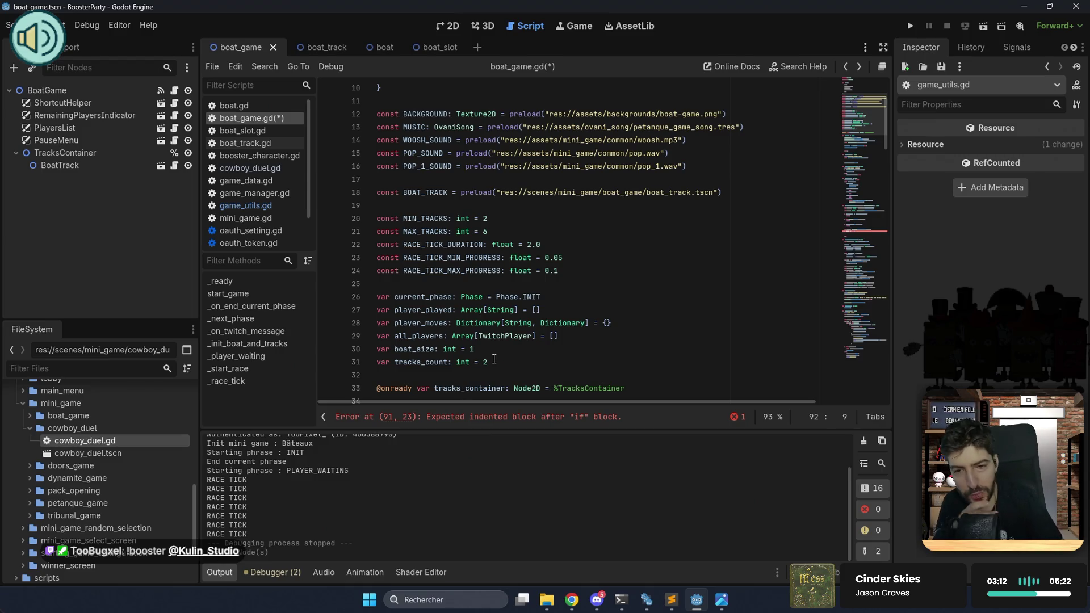
{"action": "scroll", "coordinate": [572, 284], "scroll_direction": "down", "scroll_amount": 1}
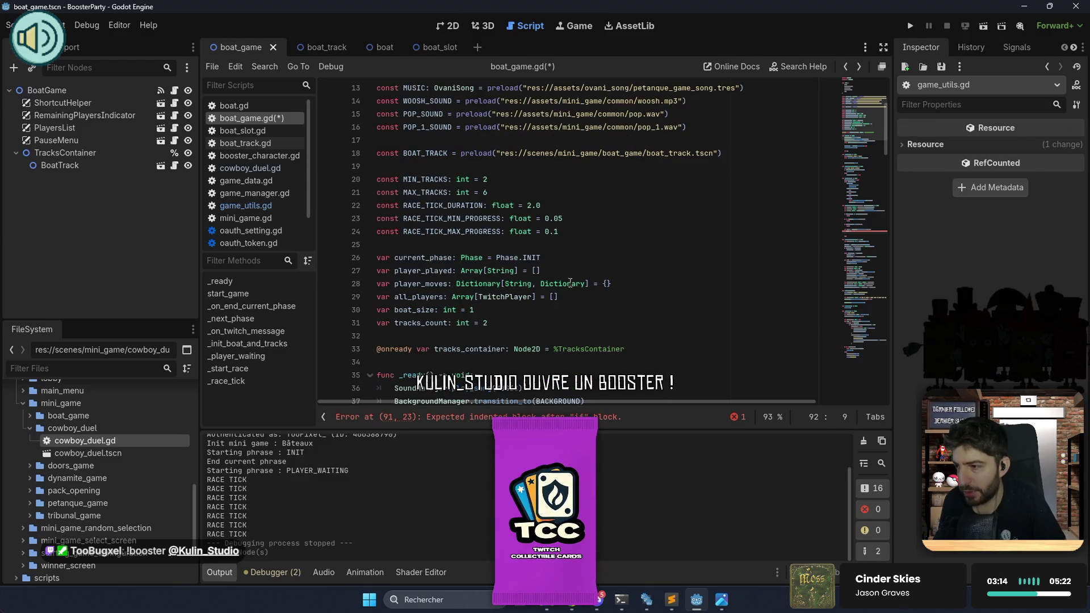
{"action": "left_click", "coordinate": [566, 245]}
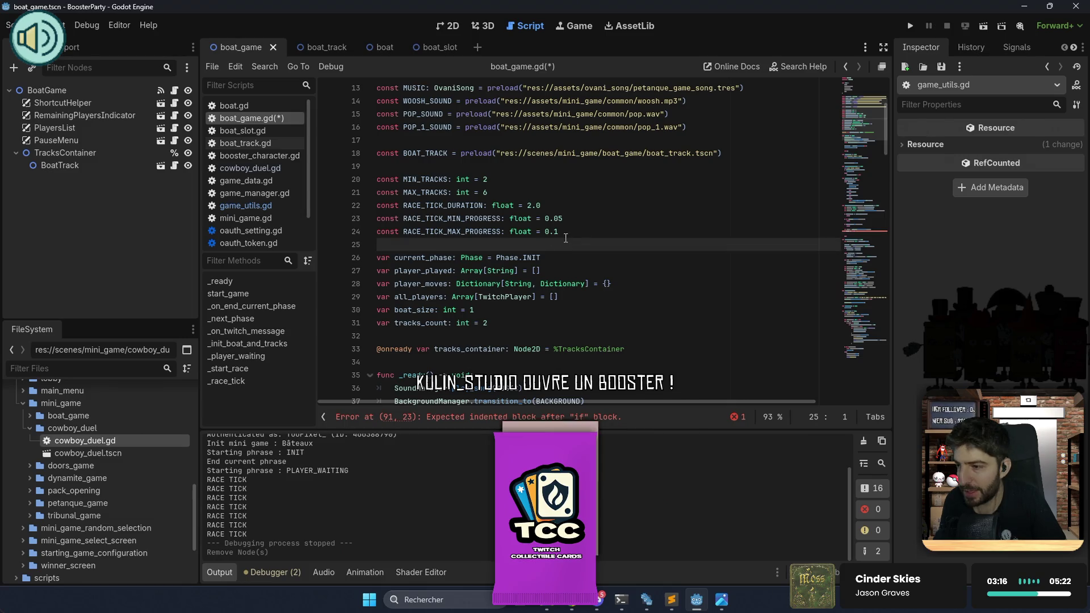
{"action": "left_click", "coordinate": [570, 231]}
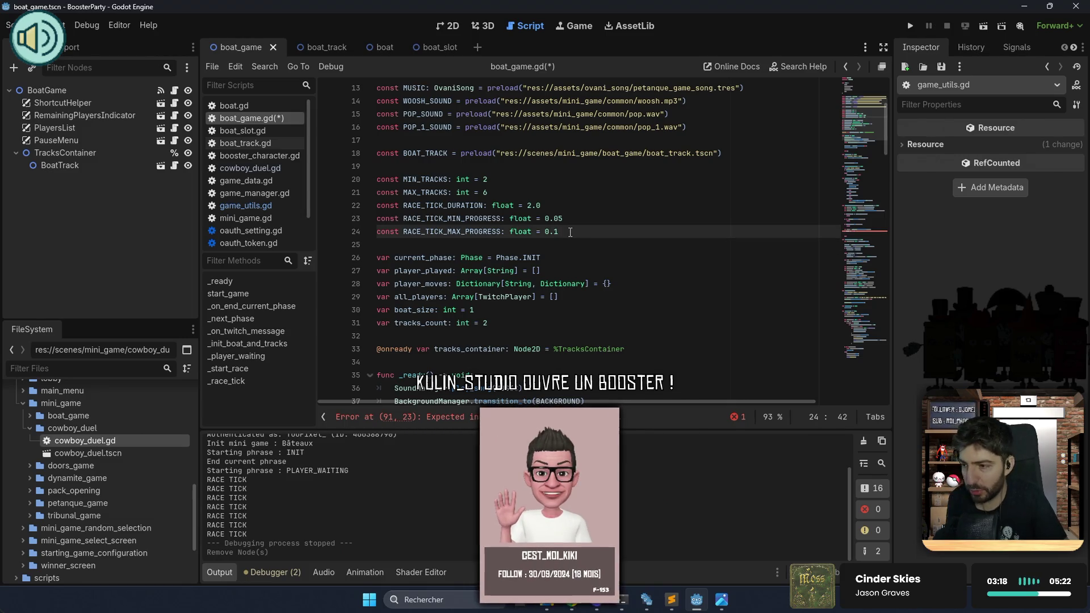
{"action": "double_click", "coordinate": [420, 322]}
{"action": "scroll", "coordinate": [517, 308], "scroll_direction": "down", "scroll_amount": 5}
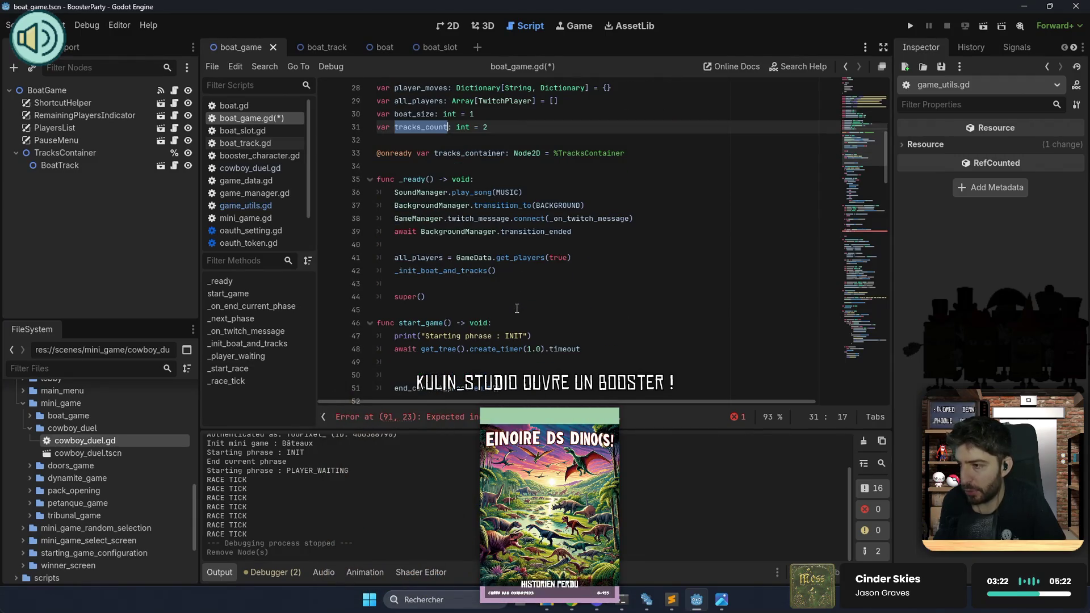
{"action": "scroll", "coordinate": [517, 308], "scroll_direction": "down", "scroll_amount": 16}
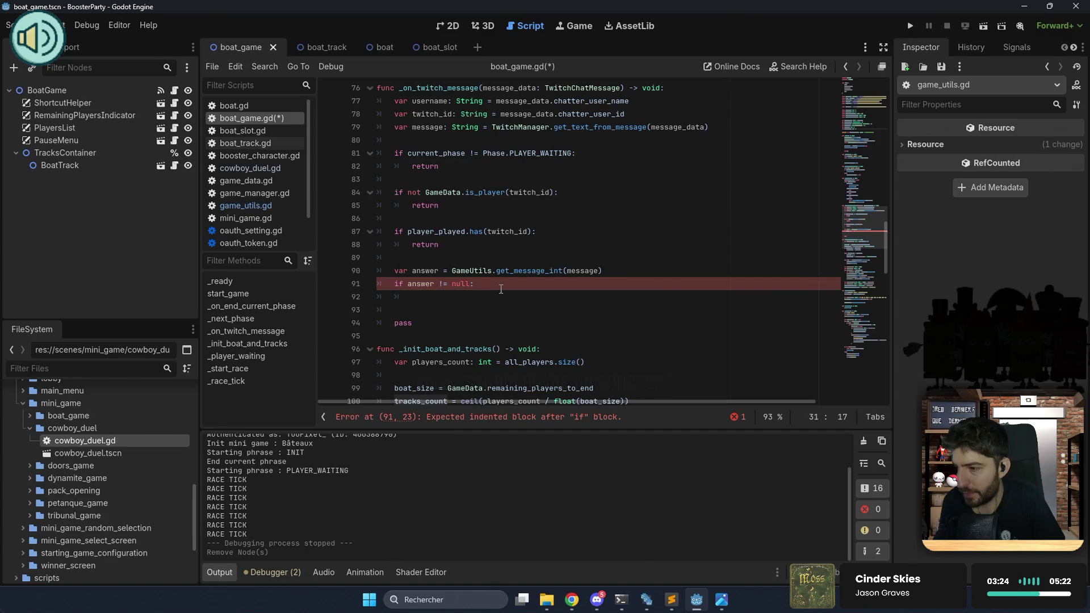
Extend line 91's condition with '&& answer > 0 and answer <= tracks_count'.
{"action": "left_click", "coordinate": [497, 296]}
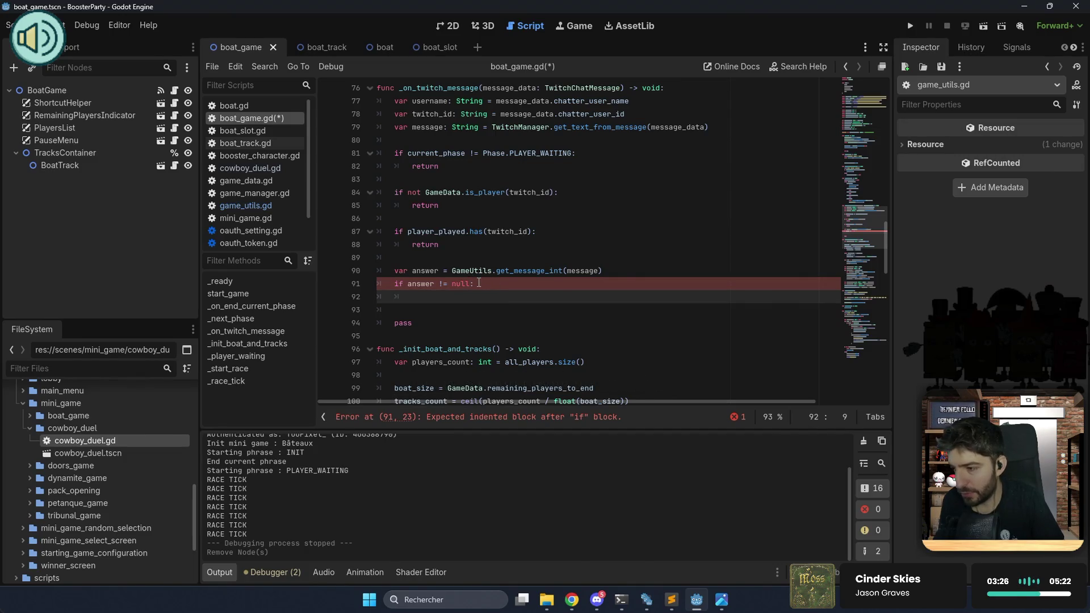
{"action": "key", "text": "Up"}
{"action": "key", "text": "Right"}
{"action": "key", "text": "Right"}
{"action": "key", "text": "Right"}
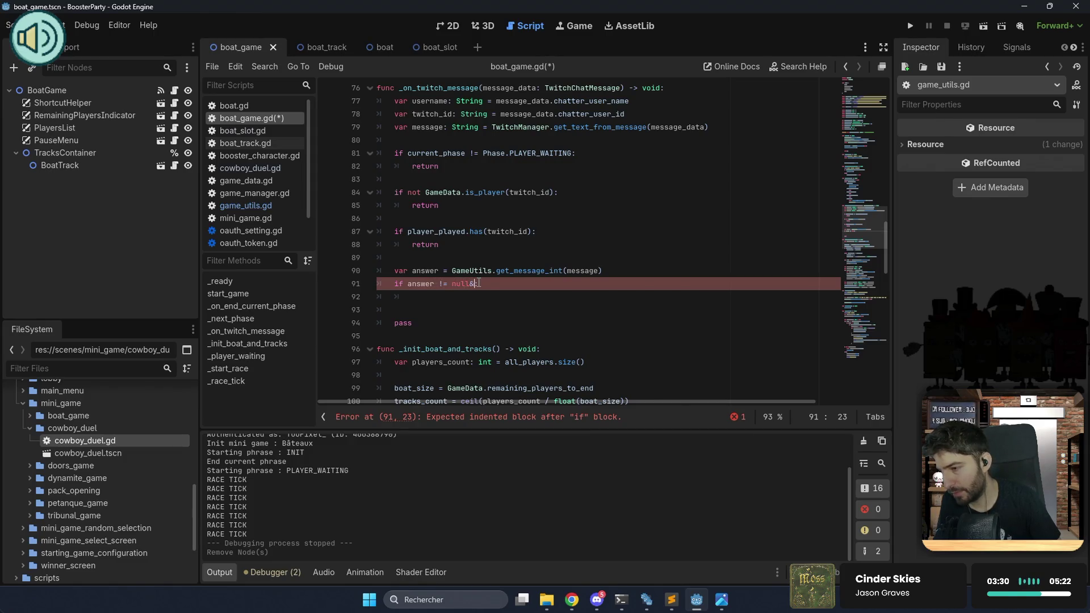
{"action": "type", "text": "&& a"}
{"action": "type", "text": "nswer "}
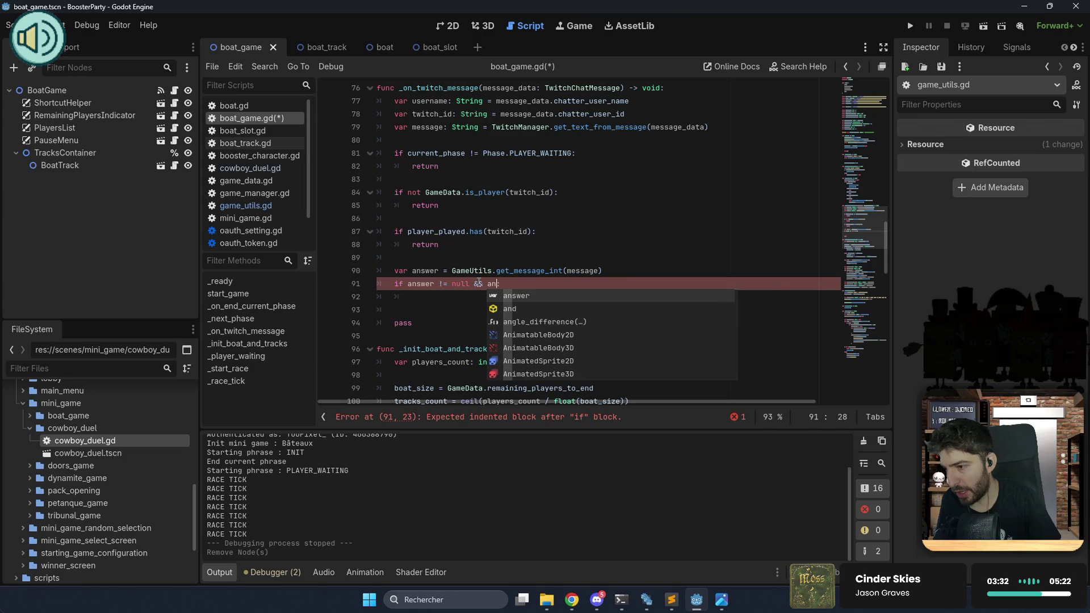
{"action": "type", "text": "> 0"}
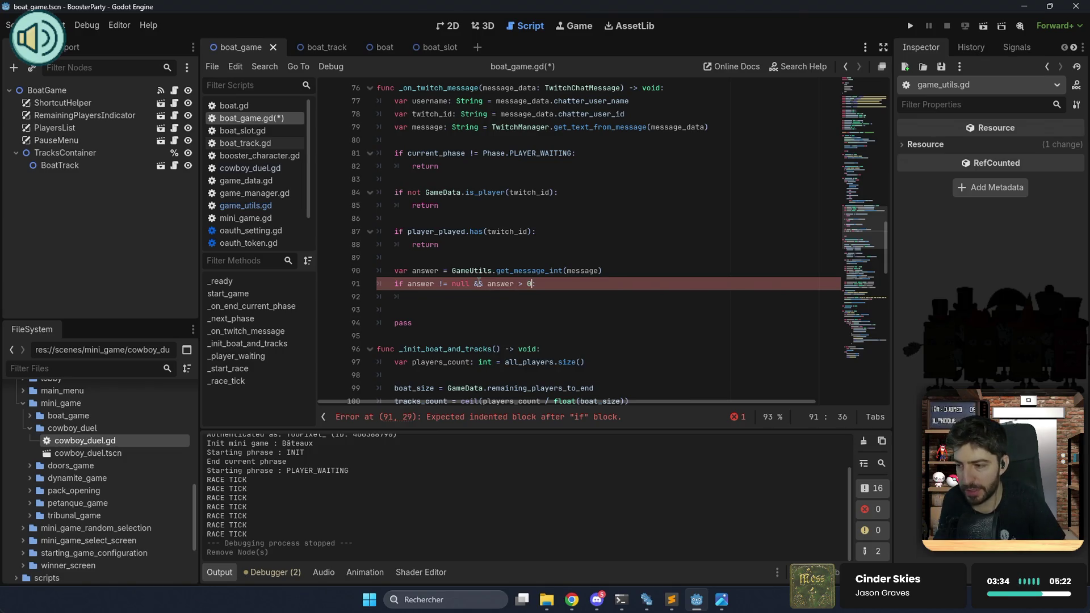
{"action": "type", "text": " and tracks_count "}
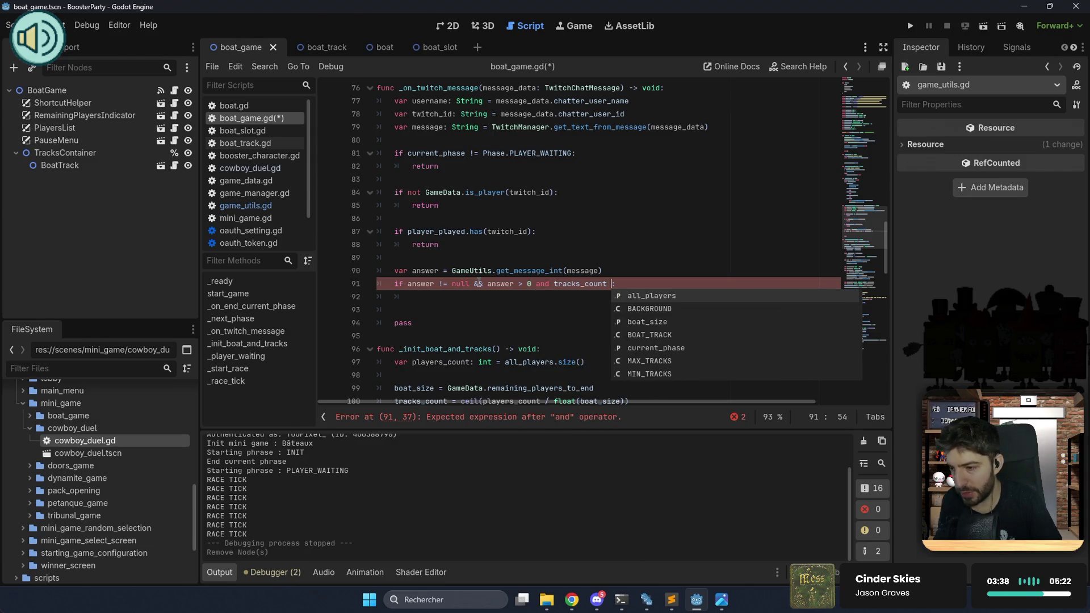
{"action": "type", "text": "answer "}
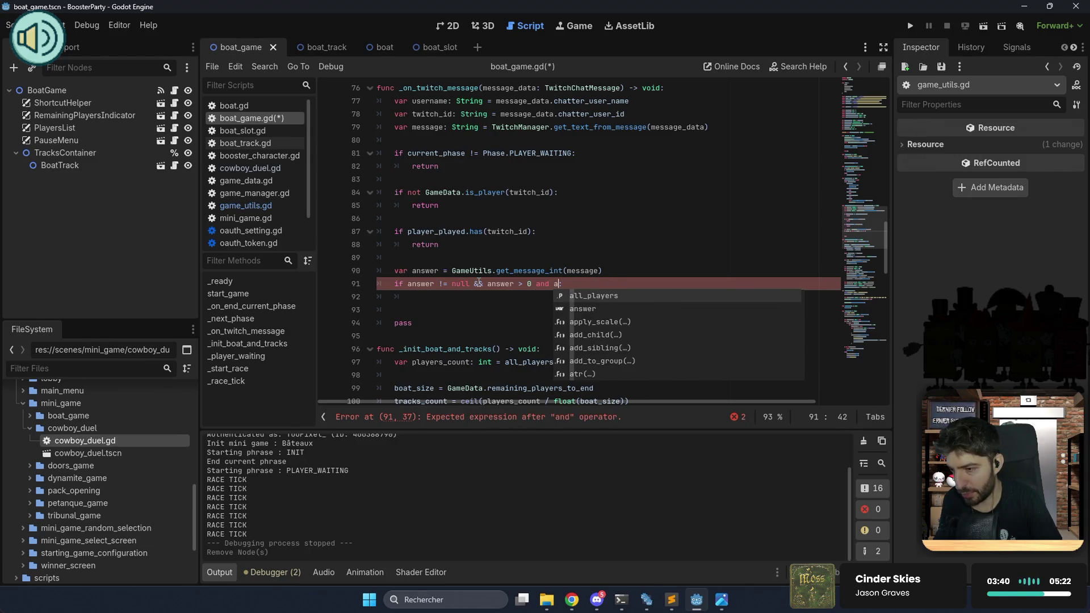
{"action": "type", "text": "< (tracks_count):"}
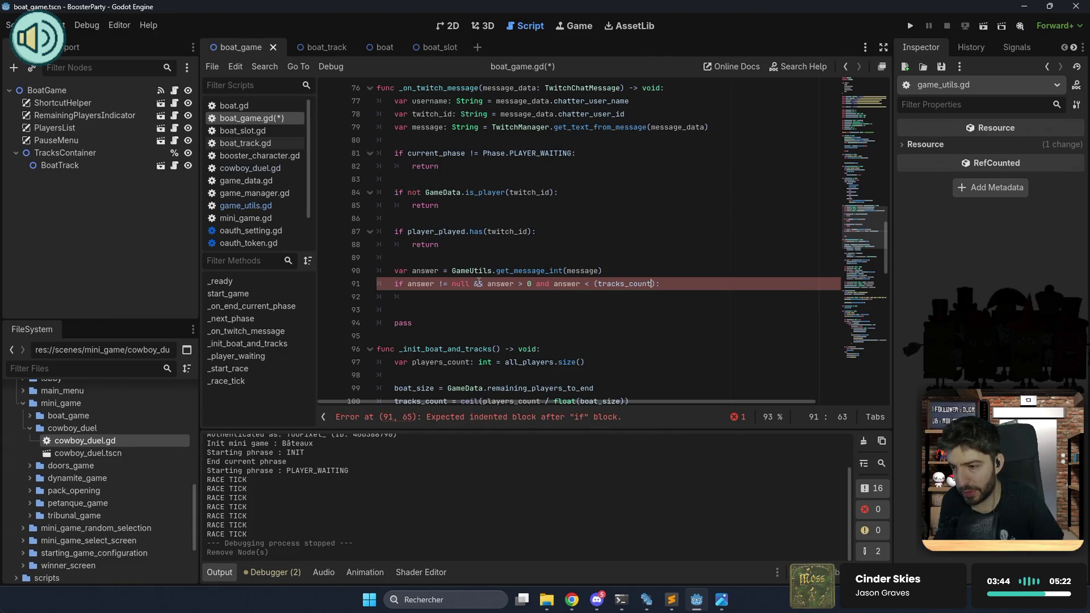
{"action": "key", "text": "BackSpace"}
{"action": "key", "text": "BackSpace"}
{"action": "key", "text": "BackSpace"}
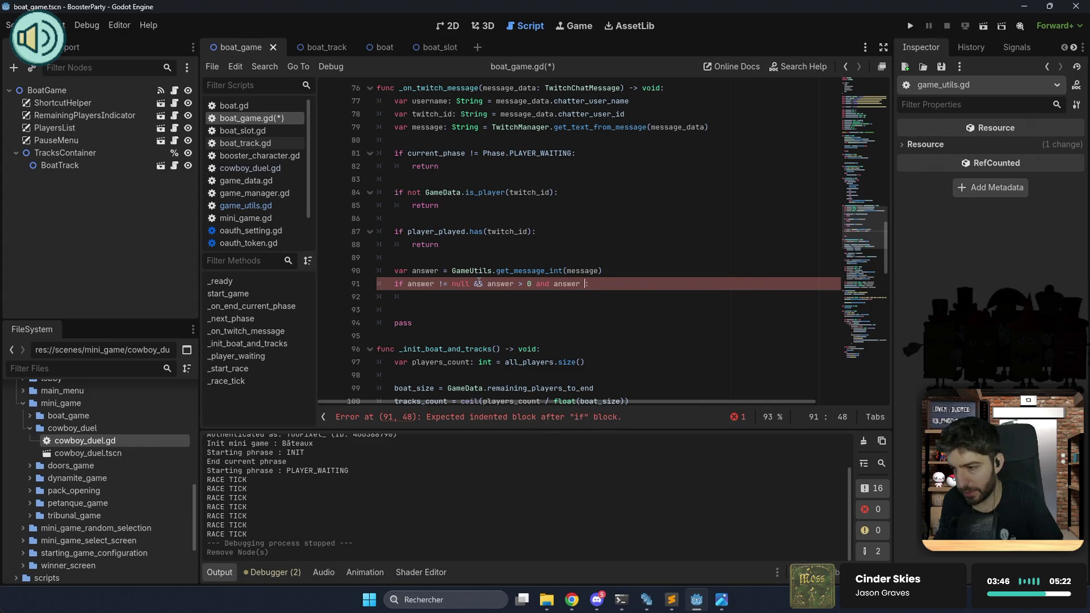
{"action": "type", "text": "<= tracks_count"}
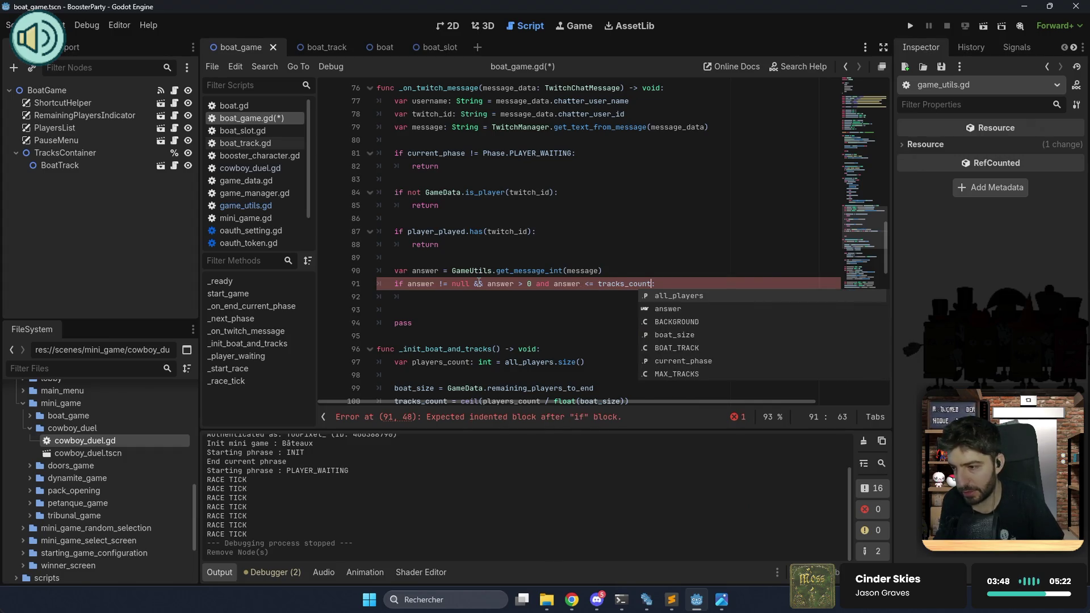
Add an indented 'pass' body under the condition and save boat_game.gd.
{"action": "key", "text": "End"}
{"action": "key", "text": "Return"}
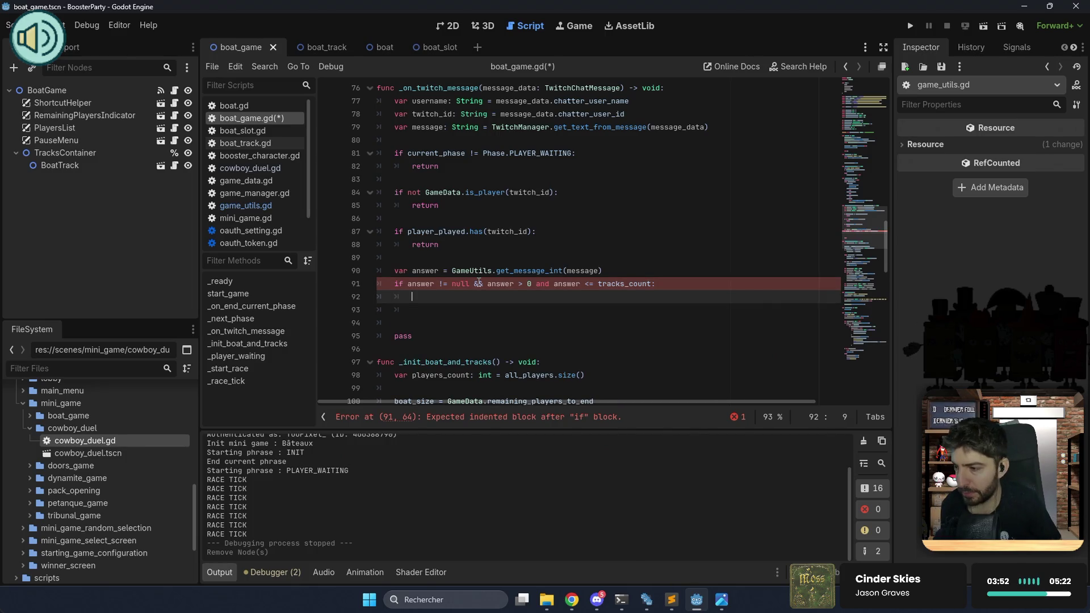
{"action": "key", "text": "BackSpace"}
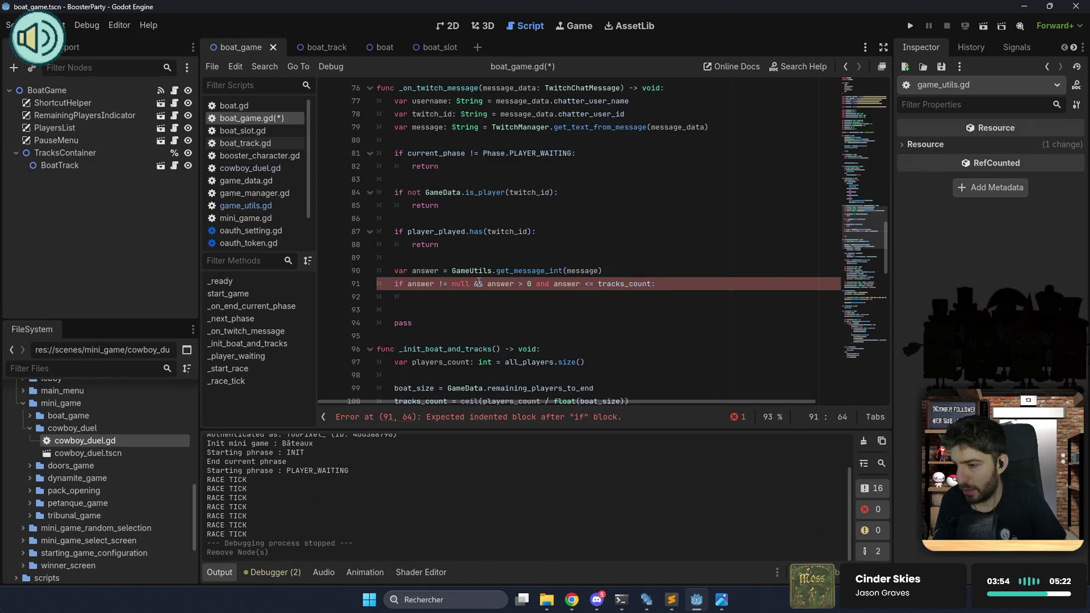
{"action": "key", "text": "Return"}
{"action": "type", "text": "pass"}
{"action": "key", "text": "ctrl+s"}
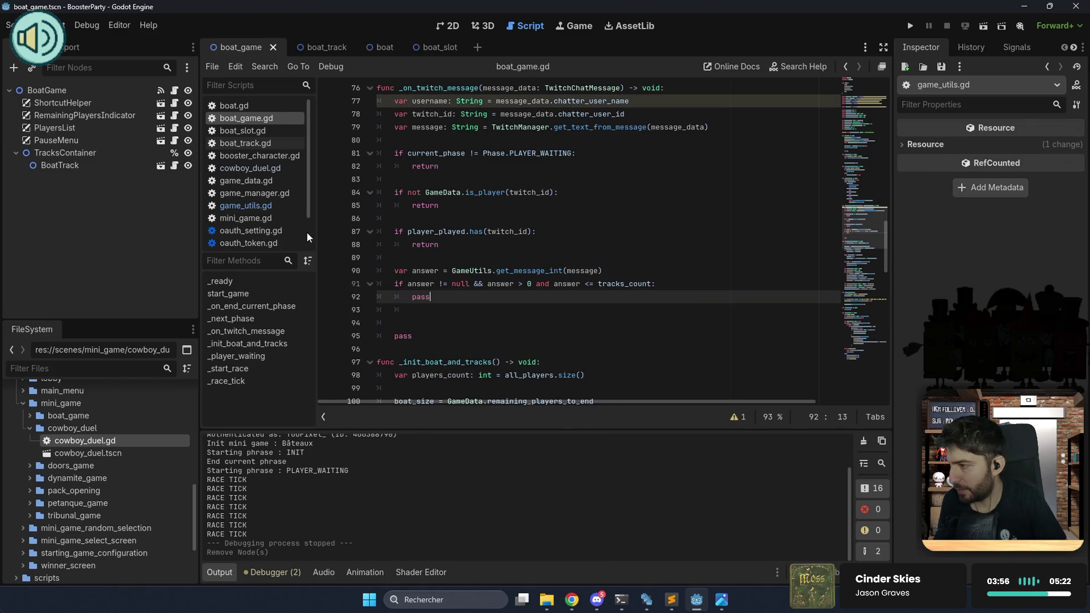
Open the boat_track scene, view boat_track.gd, then open the Boat node's script boat.gd.
{"action": "left_click", "coordinate": [328, 49]}
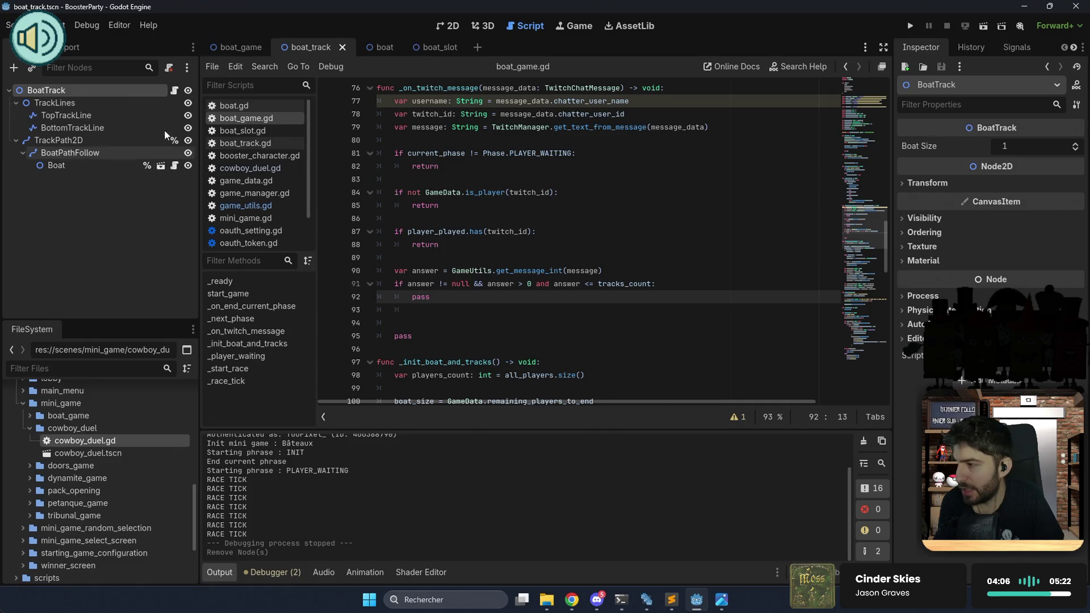
{"action": "left_click", "coordinate": [175, 90]}
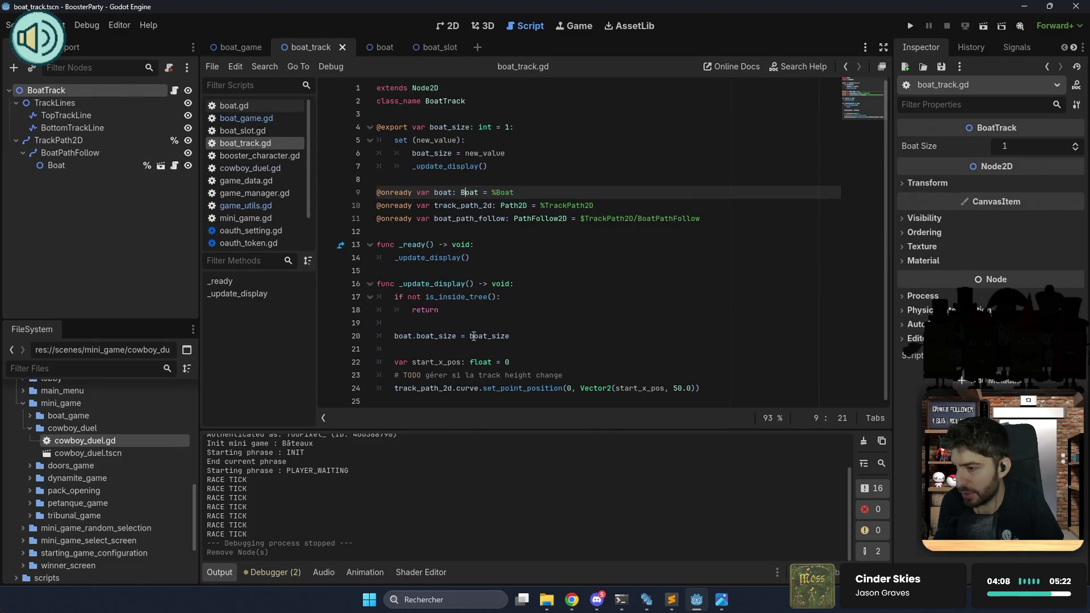
{"action": "left_click", "coordinate": [518, 399]}
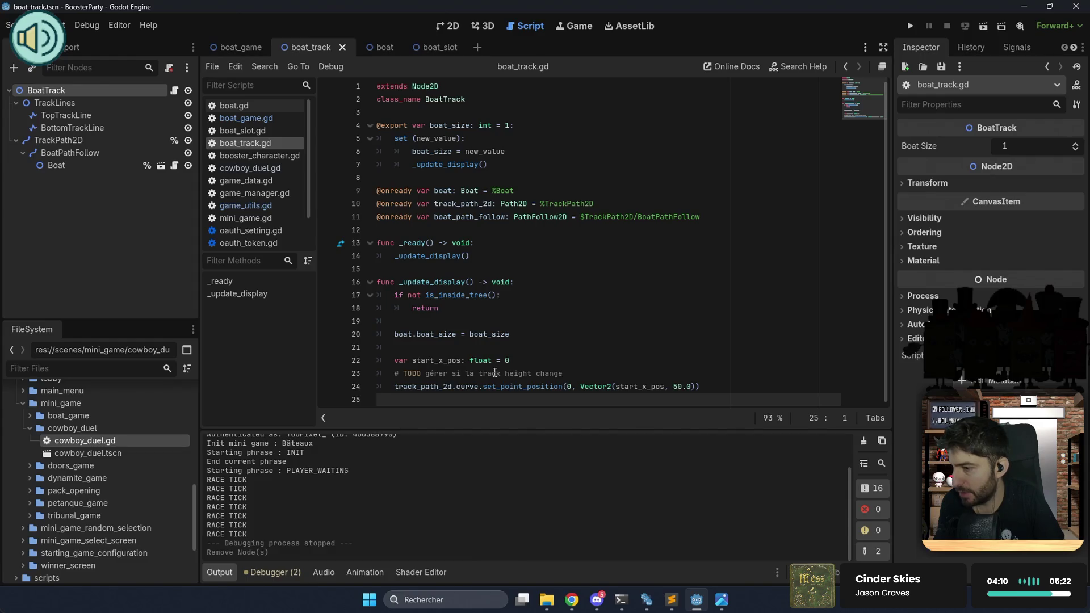
{"action": "left_click", "coordinate": [175, 166]}
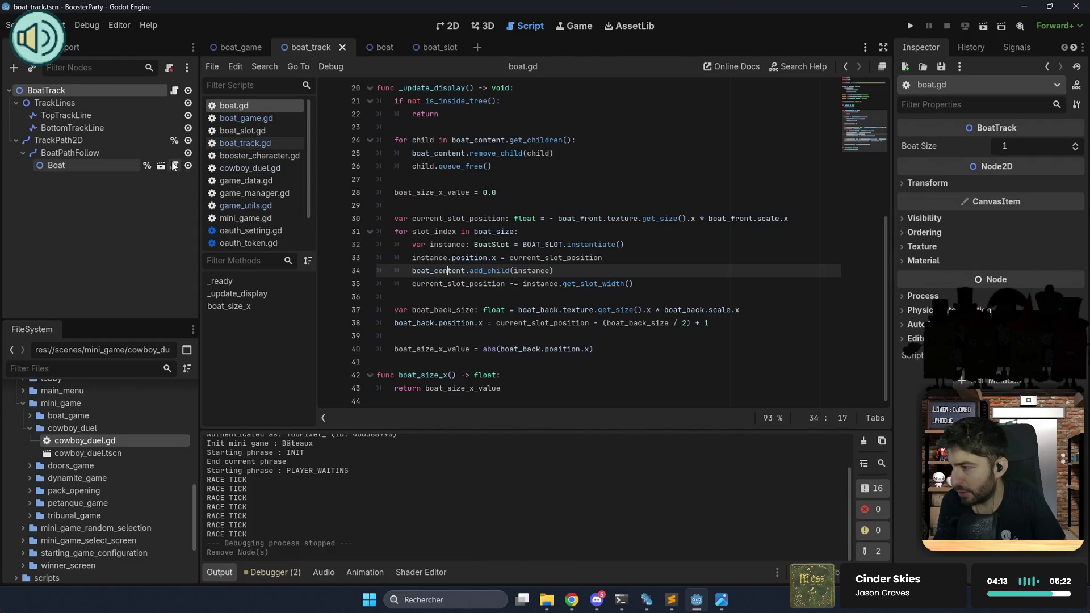
Declare 'func is_bloat_full() -> bool:' at the end of boat.gd.
{"action": "left_click", "coordinate": [433, 402]}
{"action": "key", "text": "Return"}
{"action": "type", "text": "f"}
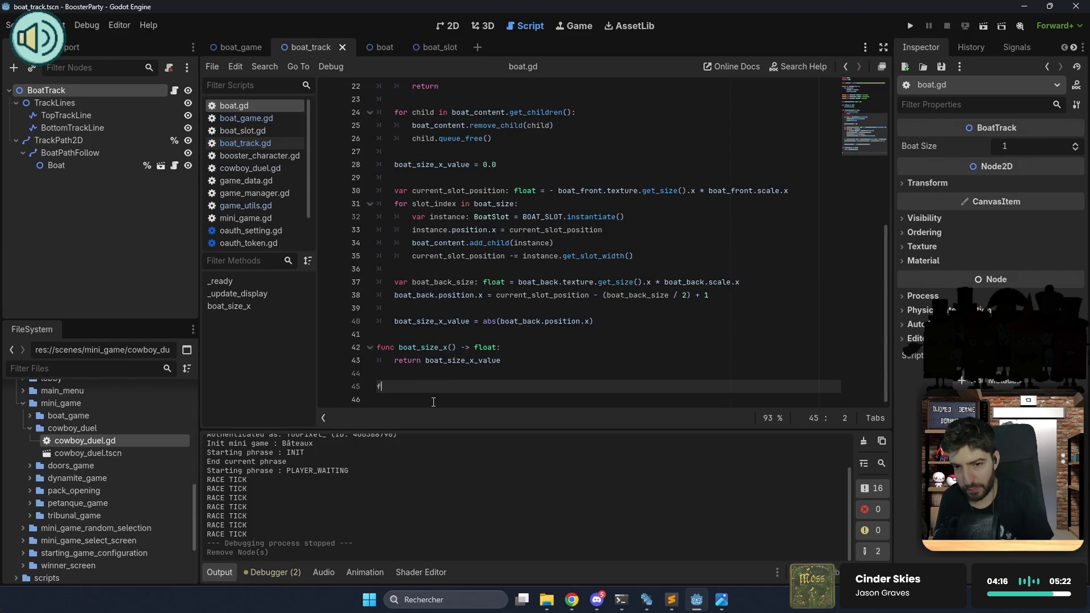
{"action": "type", "text": "unc is"}
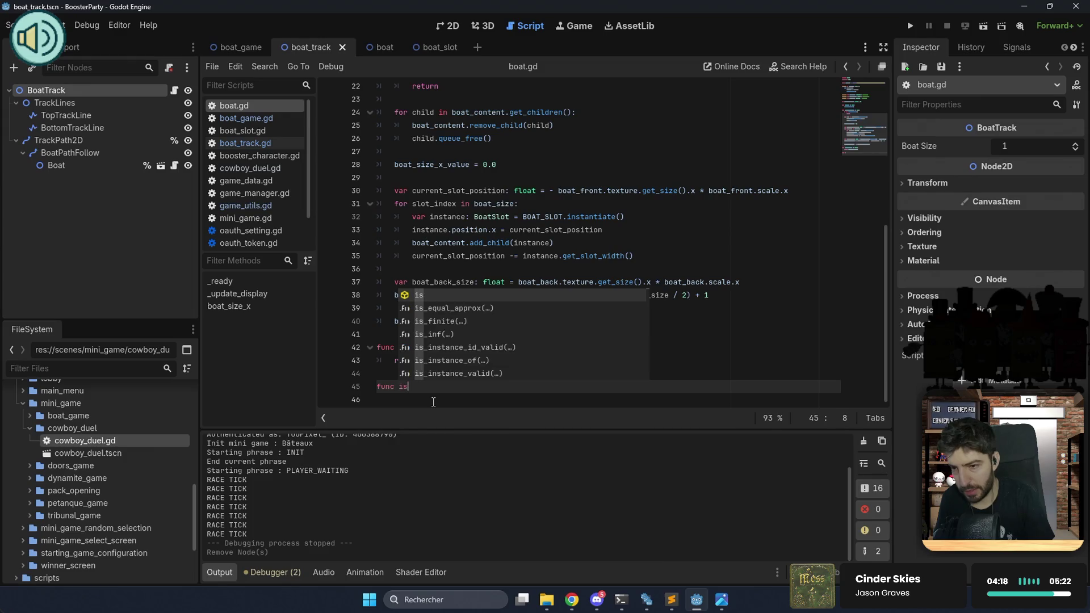
{"action": "type", "text": "_bloat_full()"}
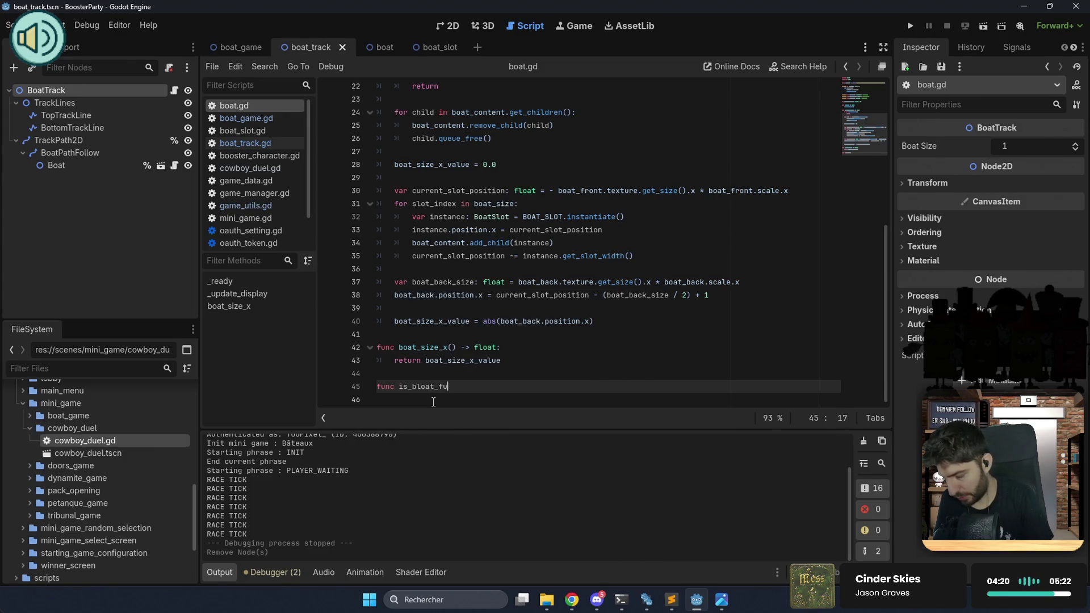
{"action": "type", "text": " -> "}
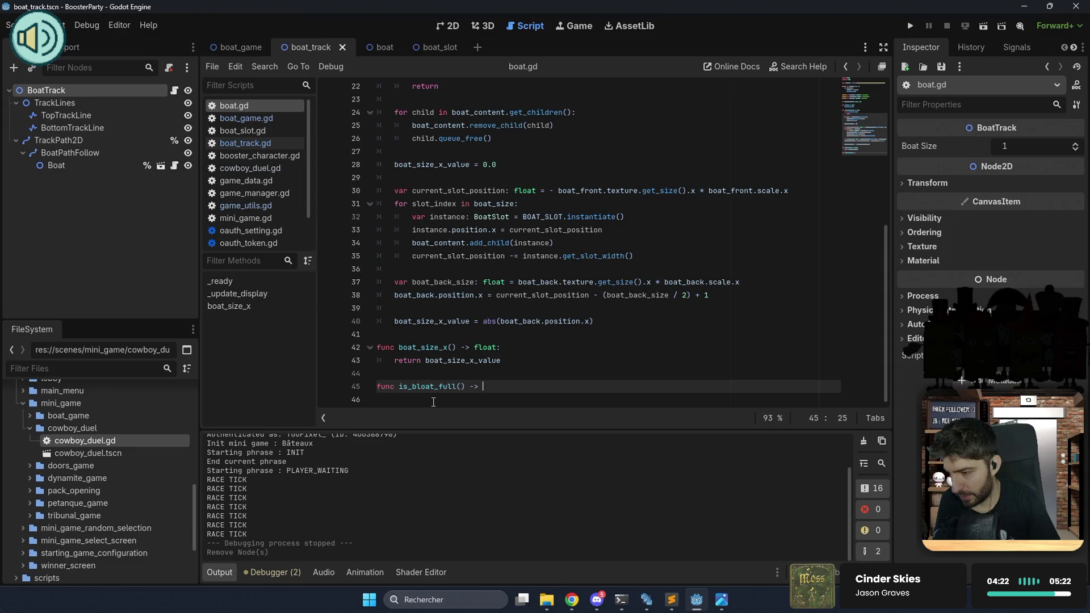
{"action": "type", "text": "bool:"}
{"action": "key", "text": "Return"}
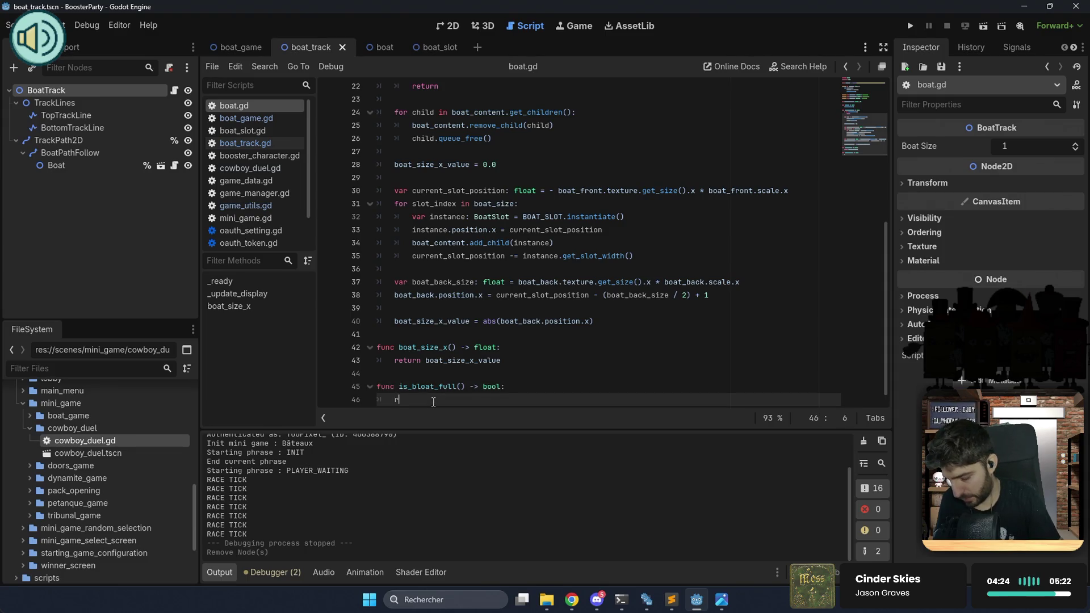
{"action": "type", "text": "eturn true"}
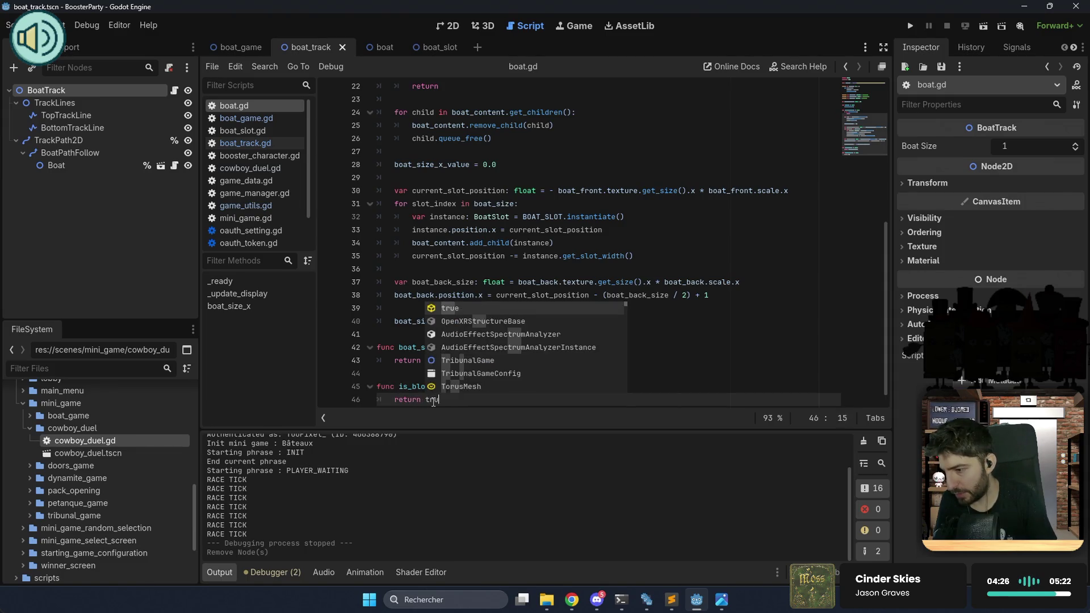
{"action": "key", "text": "ctrl+BackSpace"}
{"action": "key", "text": "ctrl+BackSpace"}
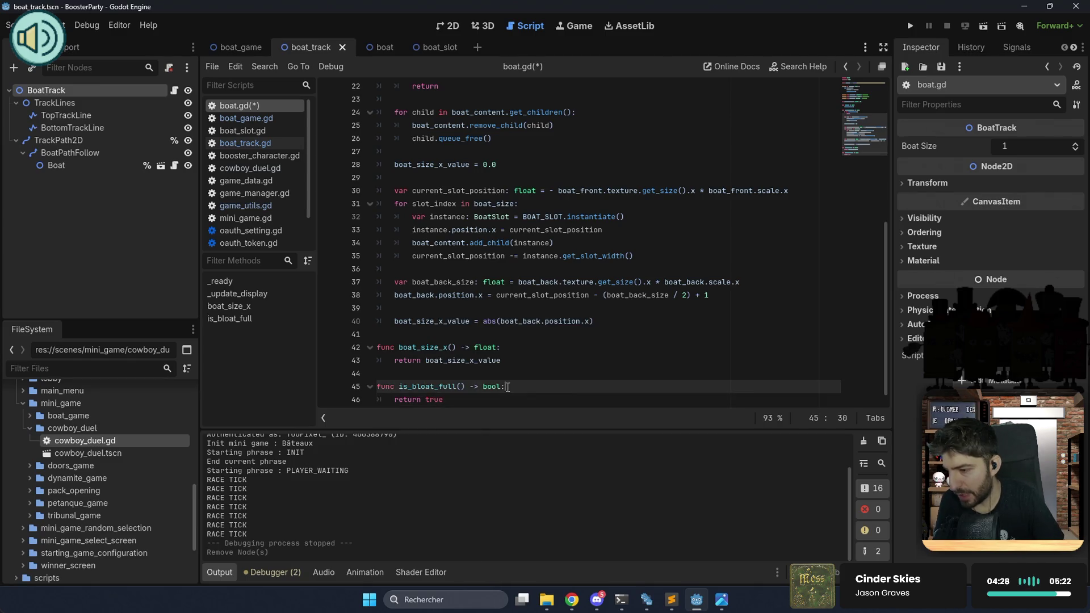
Add the loop 'for child in boat_content.get_children():' inside is_bloat_full.
{"action": "type", "text": "for "}
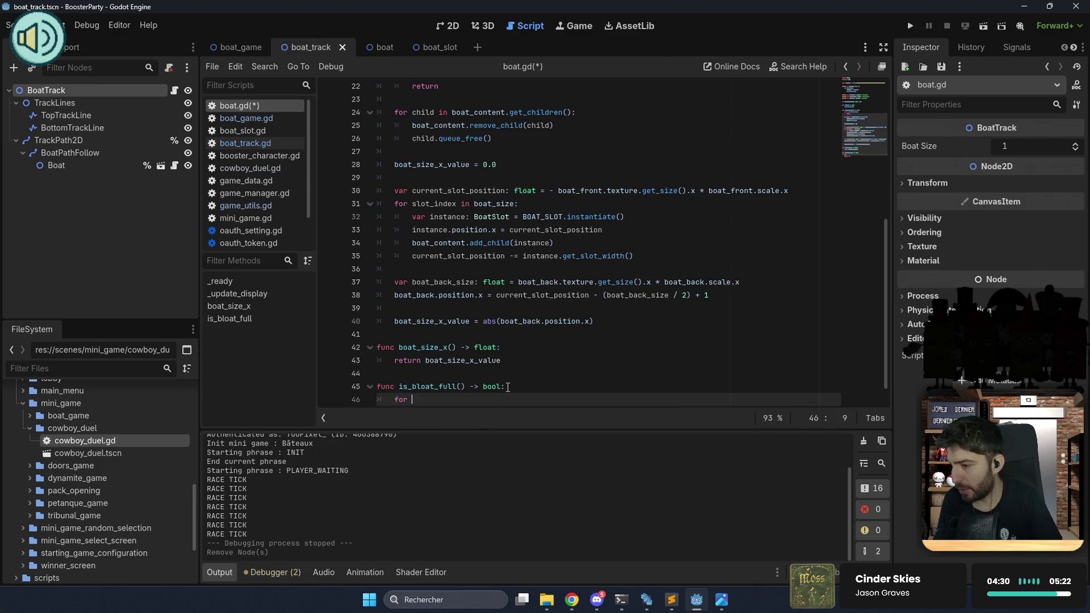
{"action": "type", "text": "child in"}
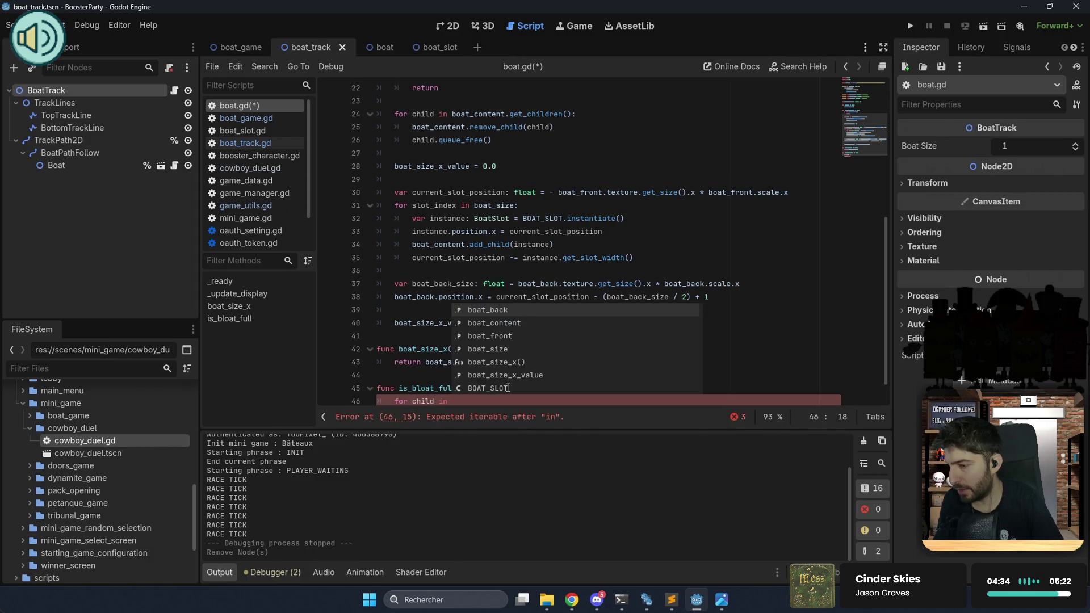
{"action": "key", "text": "Down"}
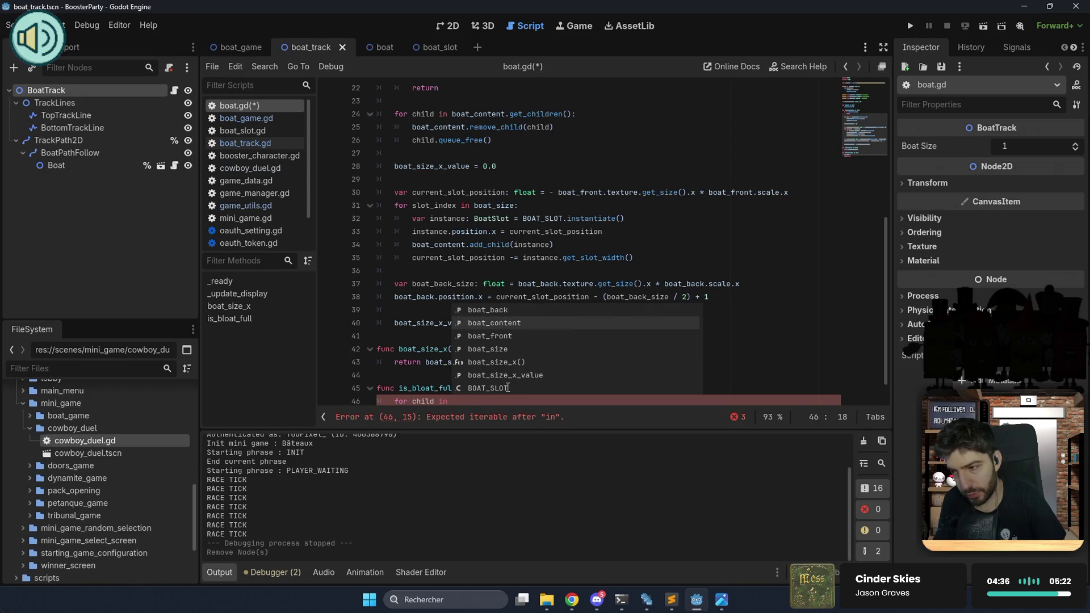
{"action": "key", "text": "Return"}
{"action": "type", "text": ":"}
{"action": "key", "text": "Return"}
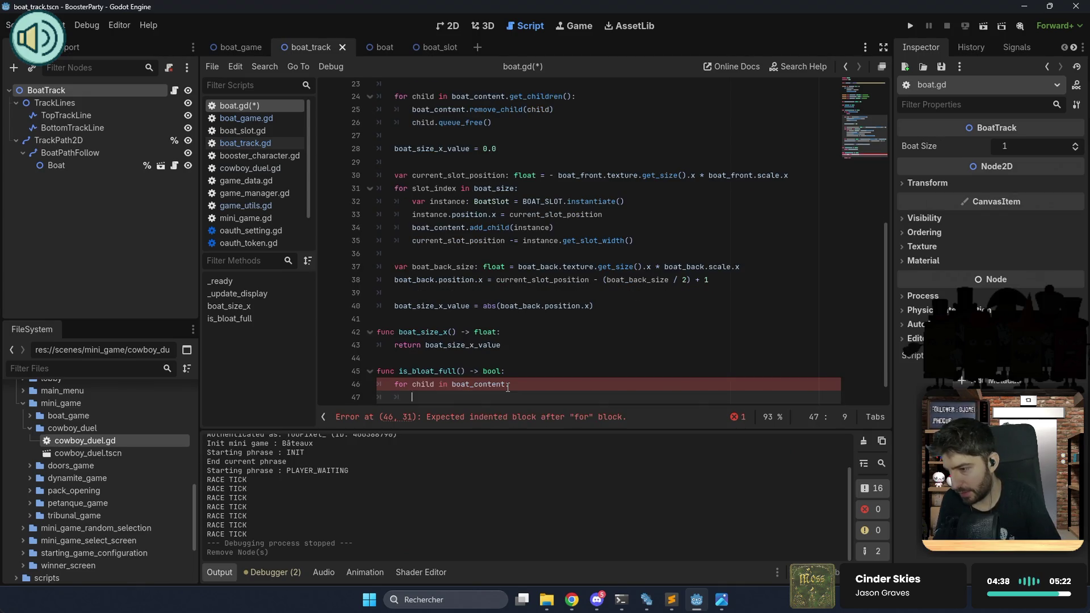
{"action": "key", "text": "ctrl+z"}
{"action": "key", "text": "ctrl+z"}
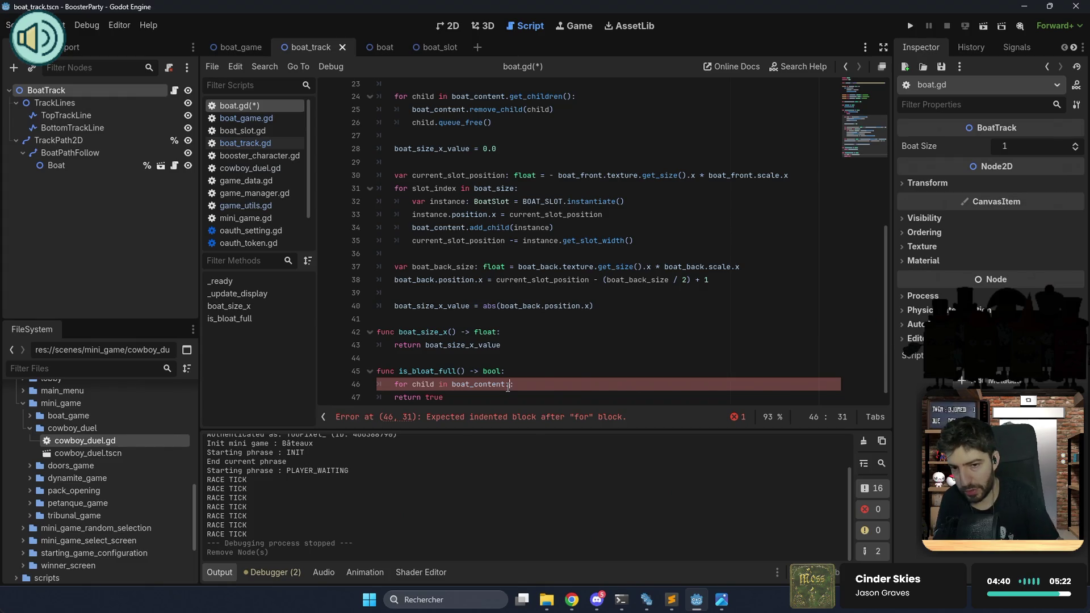
{"action": "type", "text": ".get_ch"}
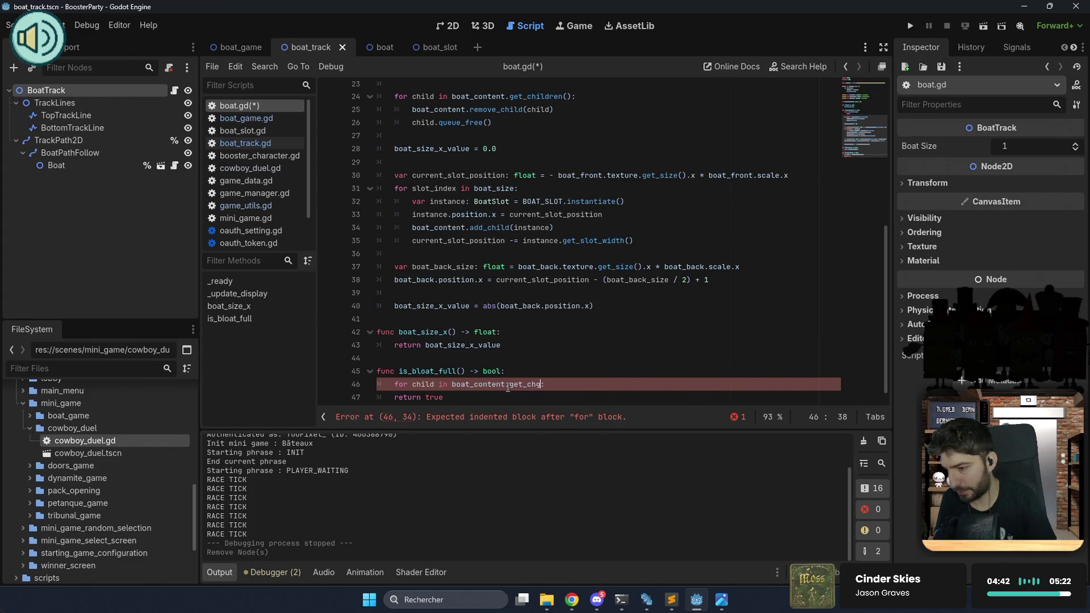
{"action": "key", "text": "BackSpace"}
{"action": "type", "text": "il"}
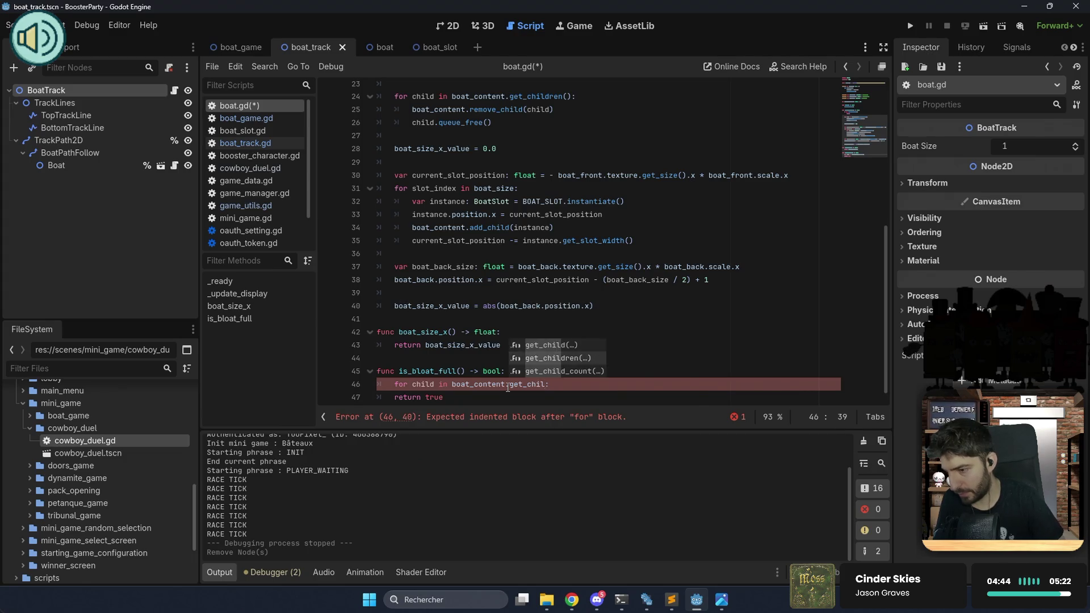
{"action": "key", "text": "Down"}
{"action": "key", "text": "Return"}
{"action": "key", "text": "Return"}
Return false when a child is a BoatSlot and is_slot_empty(), then save boat.gd.
{"action": "type", "text": "if chi"}
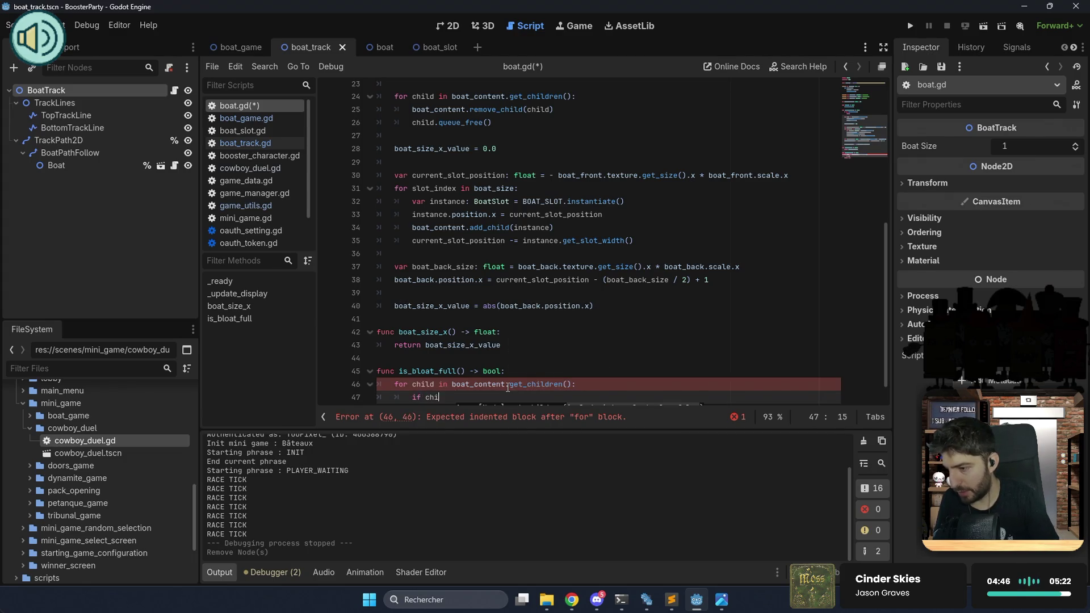
{"action": "type", "text": "ld is Bo"}
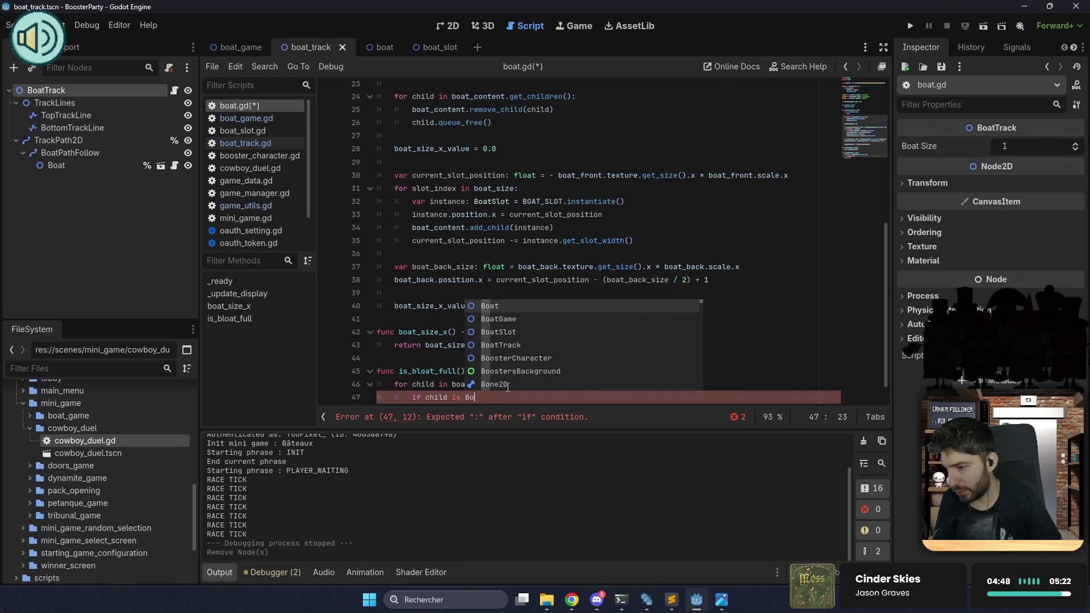
{"action": "key", "text": "Down"}
{"action": "key", "text": "Down"}
{"action": "key", "text": "Return"}
{"action": "type", "text": ":"}
{"action": "key", "text": "Return"}
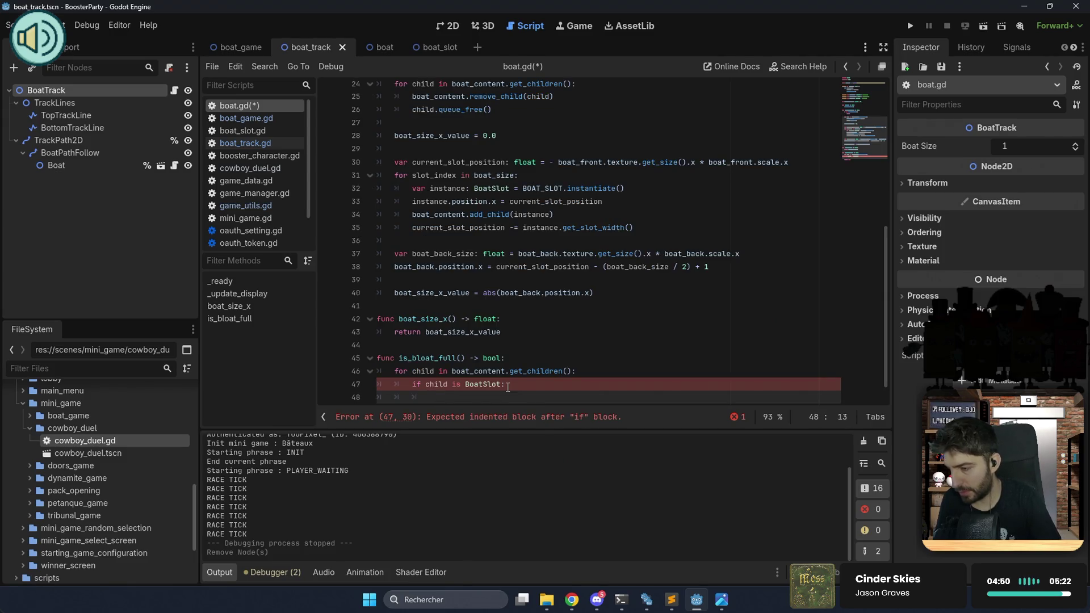
{"action": "scroll", "coordinate": [520, 358], "scroll_direction": "down", "scroll_amount": 1}
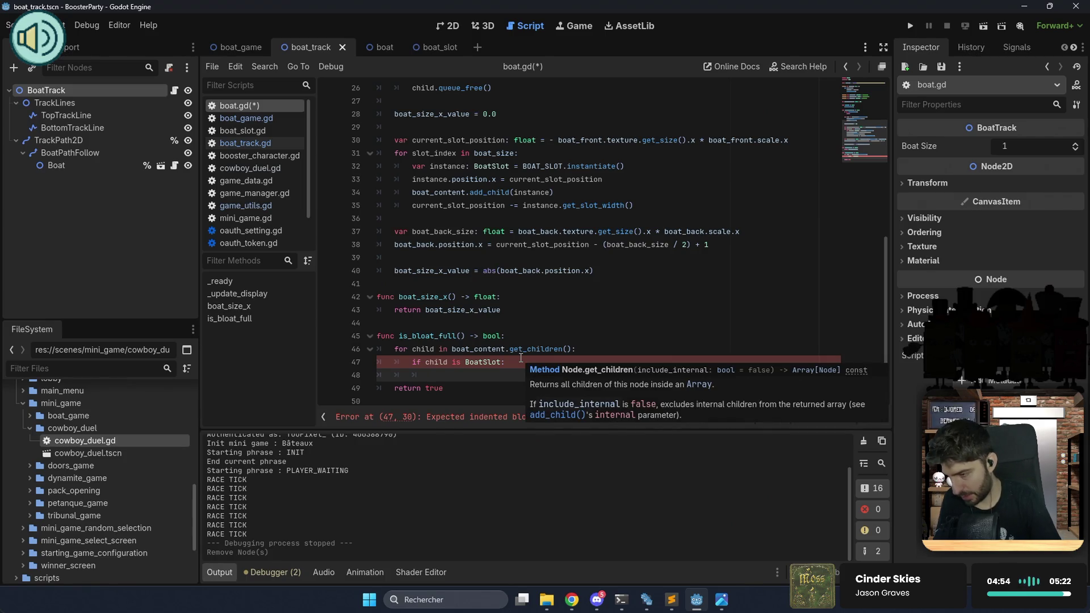
{"action": "type", "text": "if chil"}
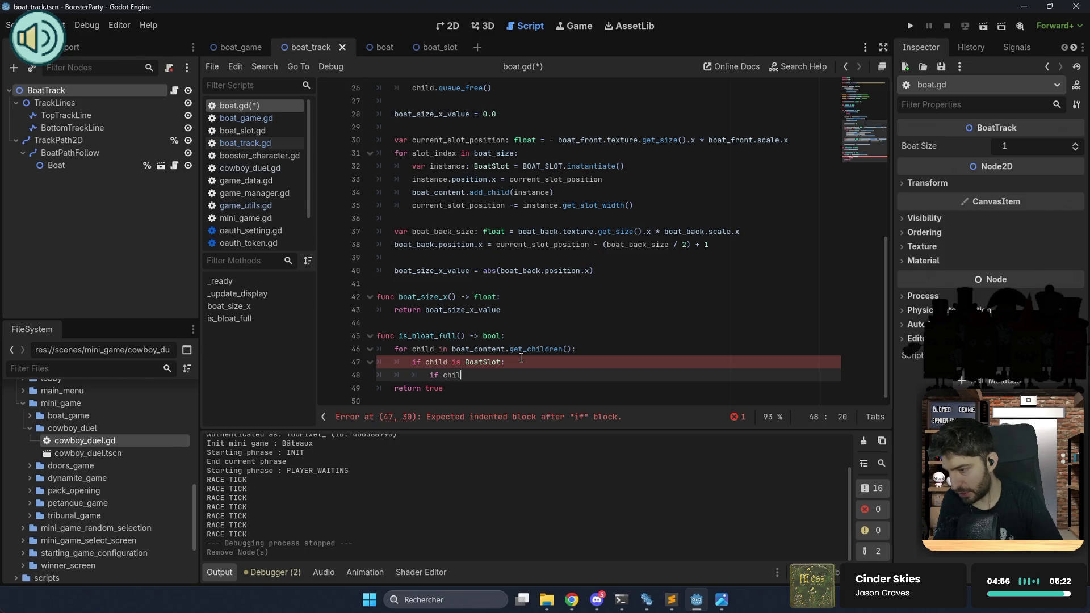
{"action": "type", "text": "d.is"}
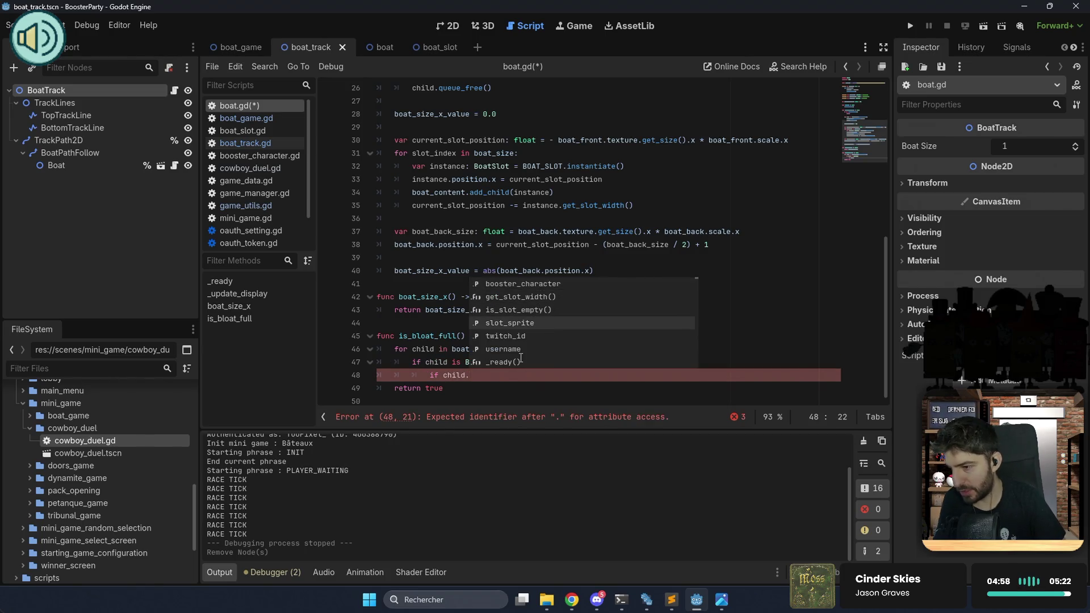
{"action": "key", "text": "Return"}
{"action": "type", "text": ":"}
{"action": "key", "text": "Return"}
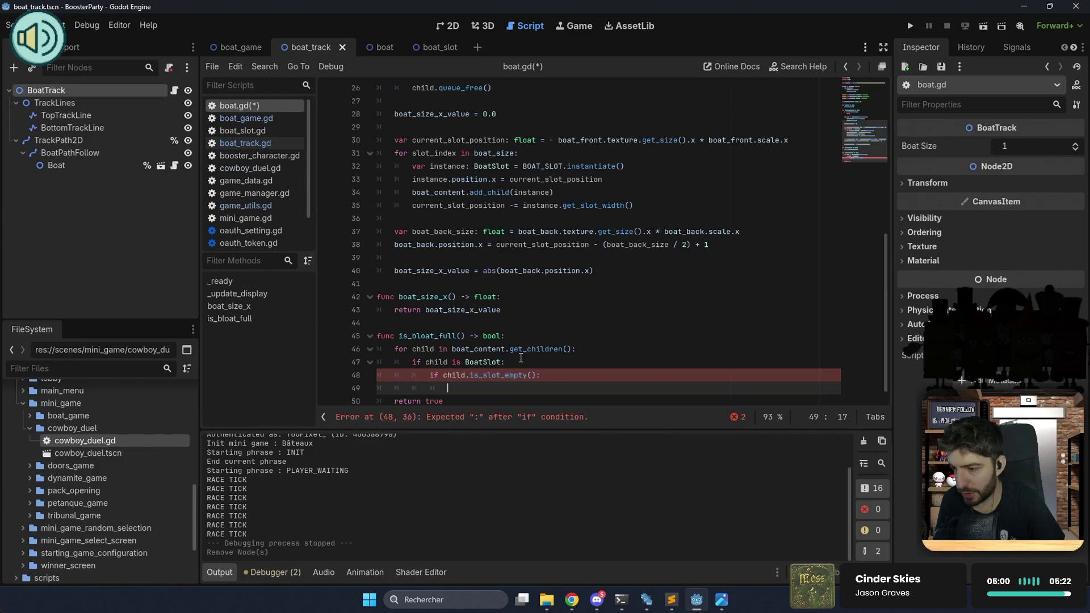
{"action": "type", "text": "return "}
{"action": "type", "text": "false"}
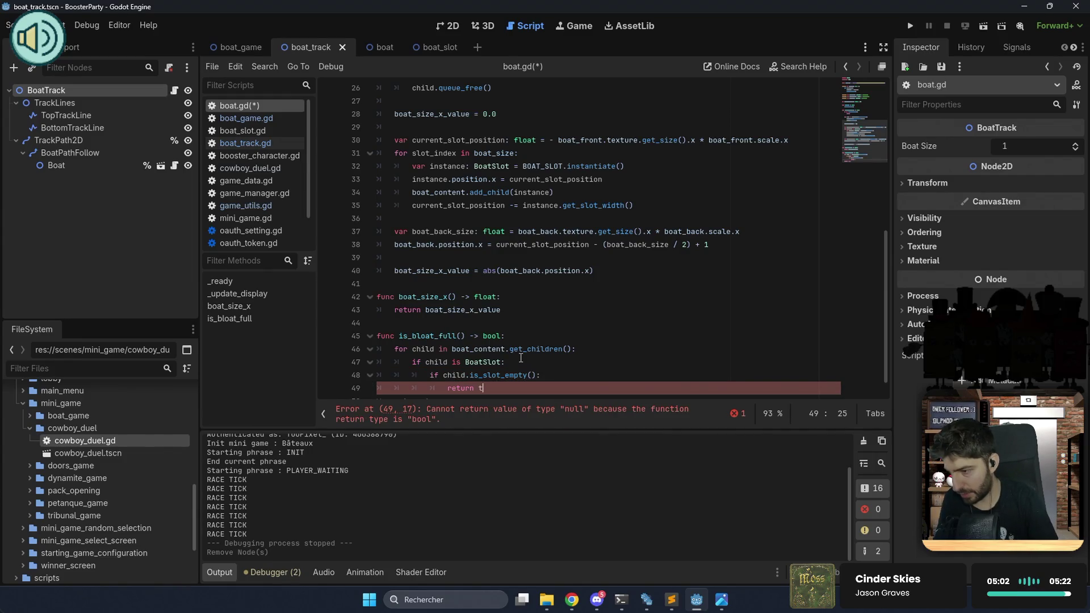
{"action": "key", "text": "ctrl+s"}
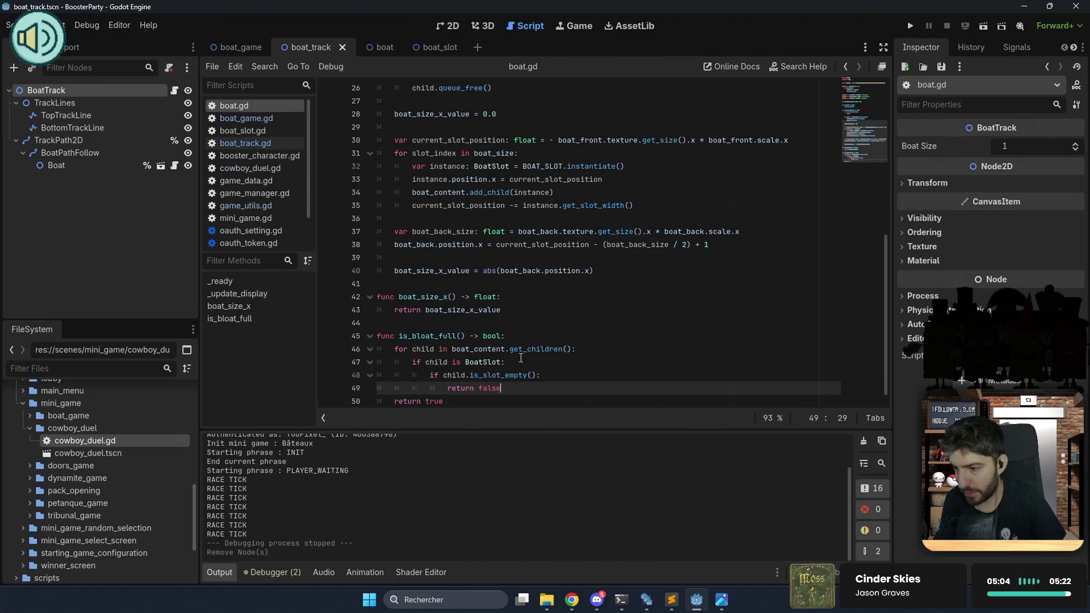
Return to boat_game.gd and delete the placeholder pass on line 92.
{"action": "key", "text": "Return"}
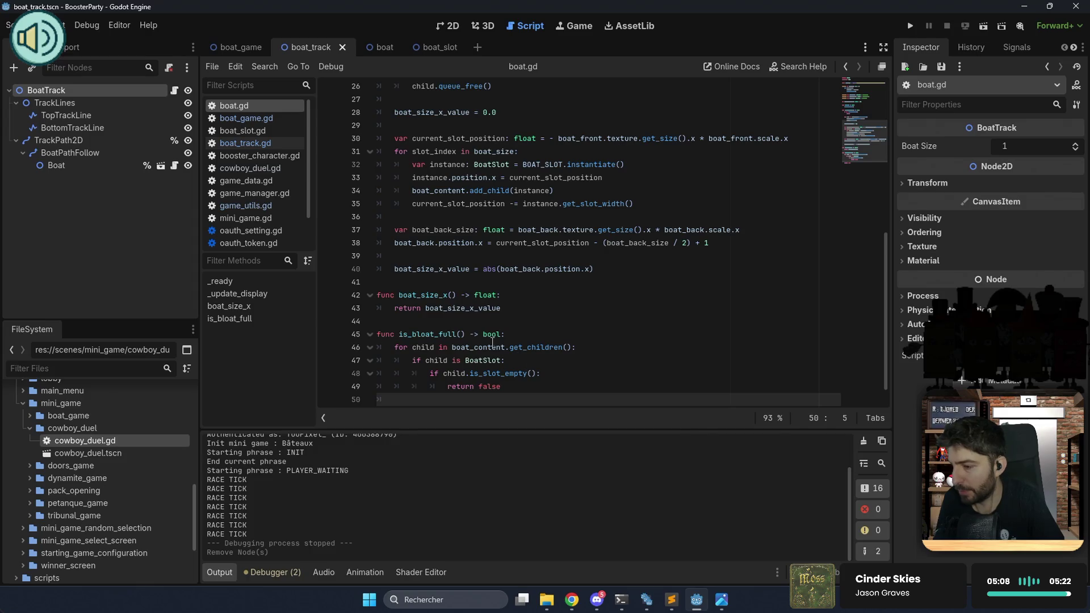
{"action": "left_click", "coordinate": [244, 44]}
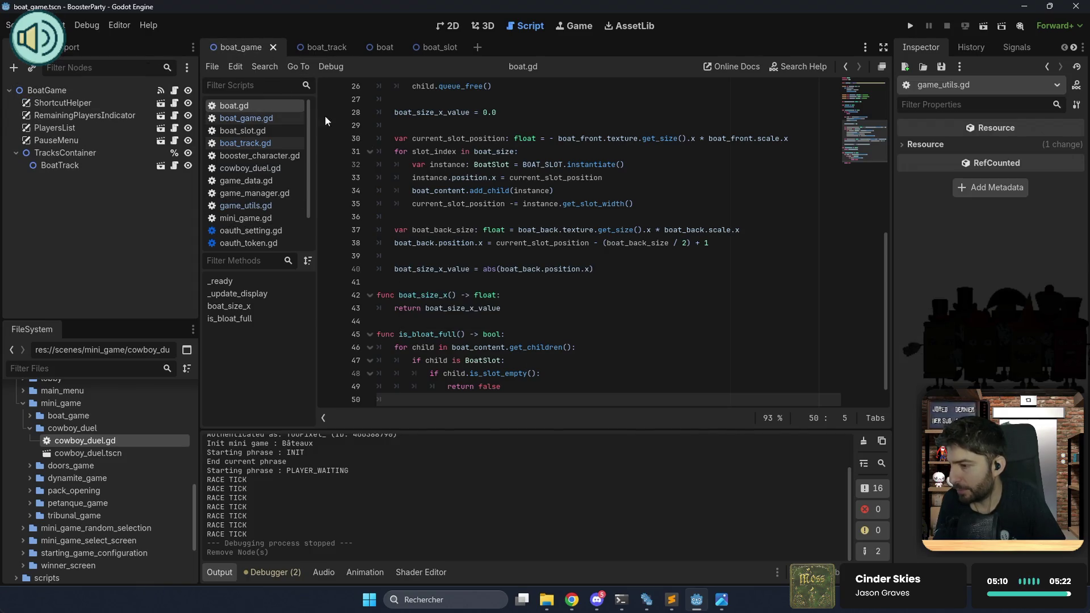
{"action": "left_click", "coordinate": [174, 90]}
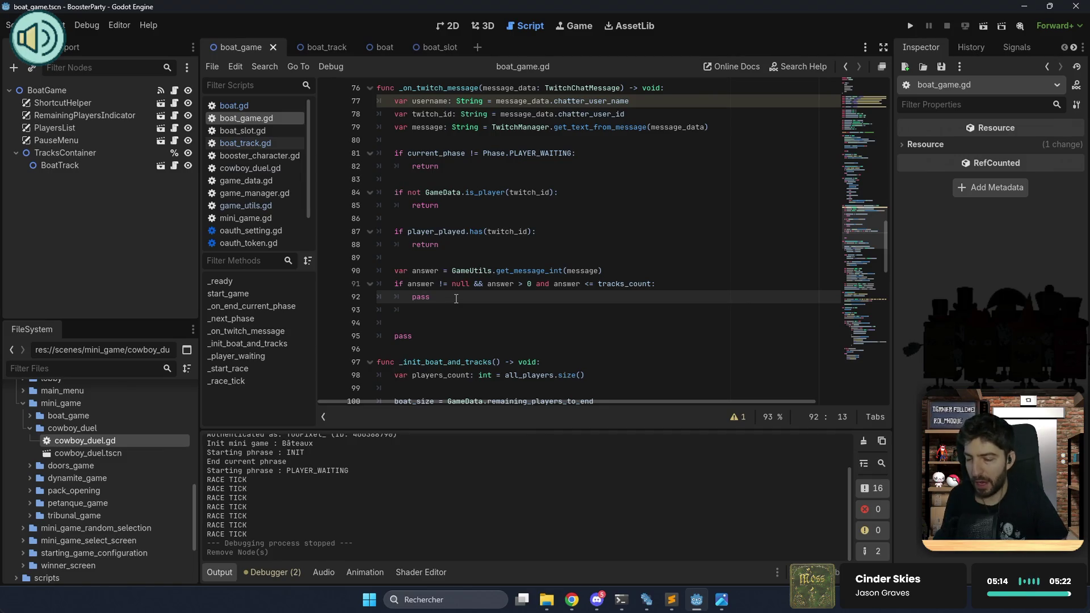
{"action": "key", "text": "BackSpace"}
{"action": "key", "text": "BackSpace"}
{"action": "key", "text": "BackSpace"}
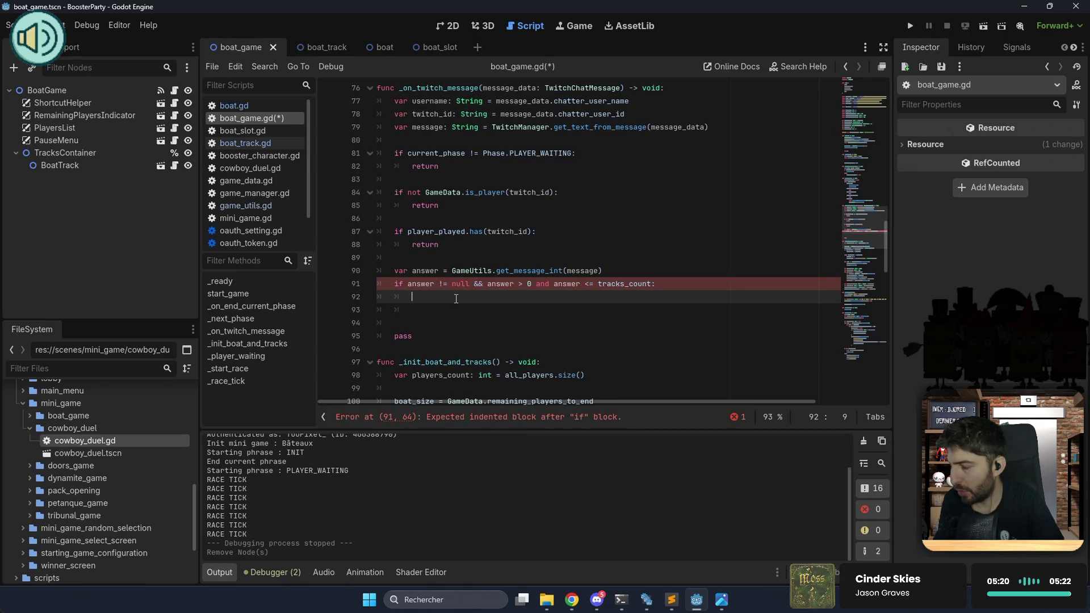
Write 'var selected_track: BoatTrack = tracks_container.get_child(answer - 1)' on line 92.
{"action": "type", "text": "var "}
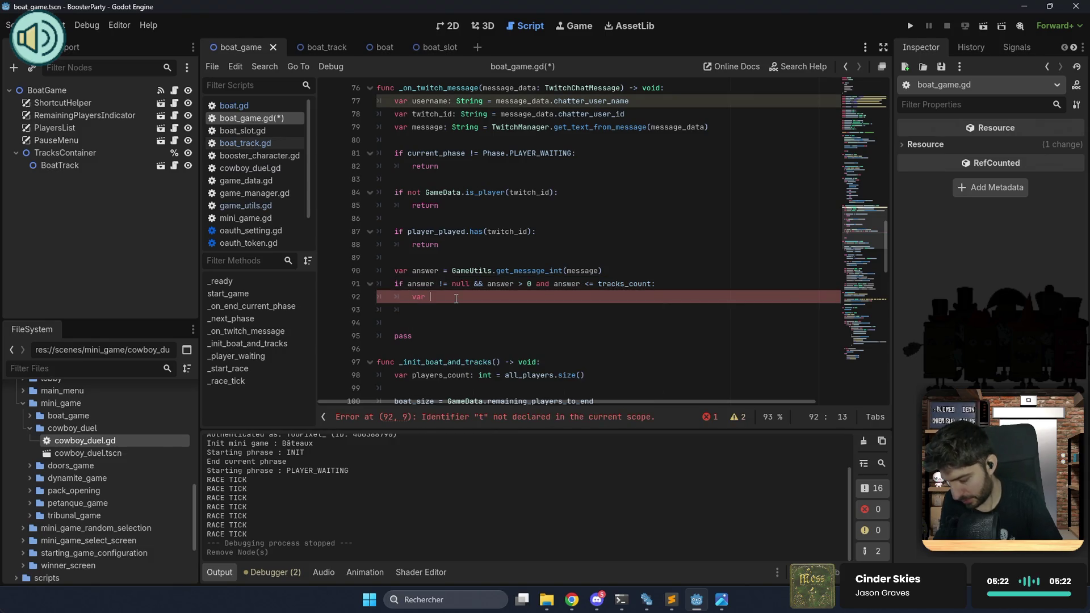
{"action": "type", "text": "selected_trac"}
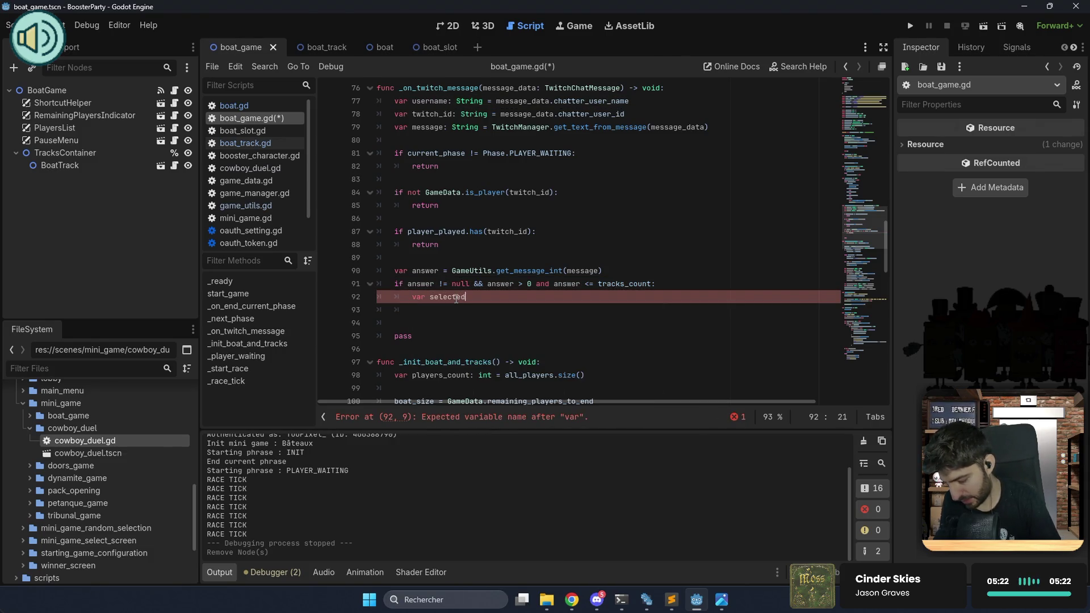
{"action": "type", "text": "k: "}
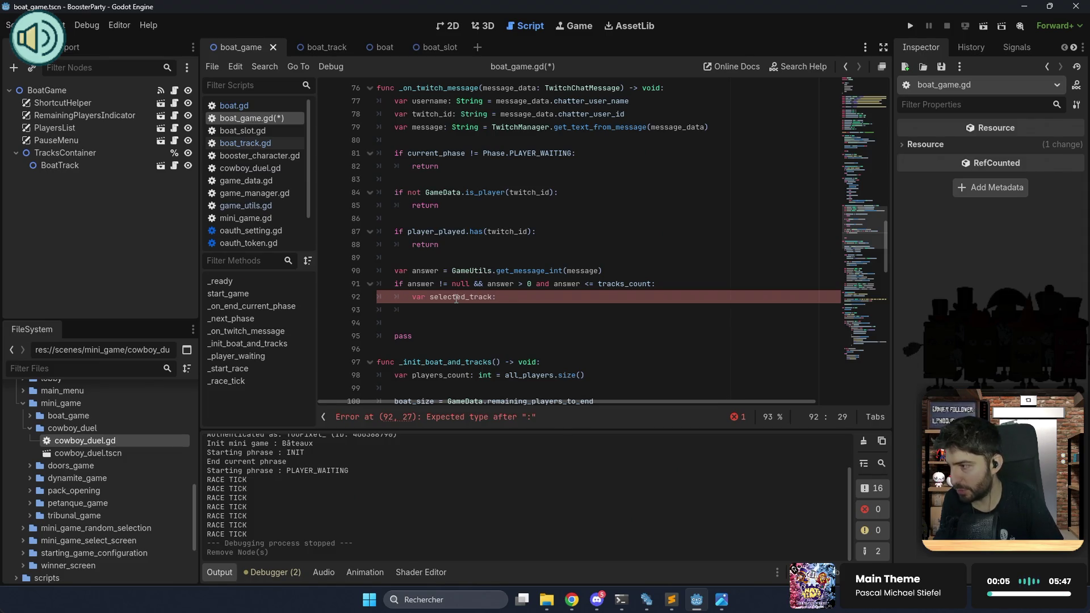
{"action": "type", "text": "Bo"}
{"action": "key", "text": "Down"}
{"action": "key", "text": "Down"}
{"action": "key", "text": "Down"}
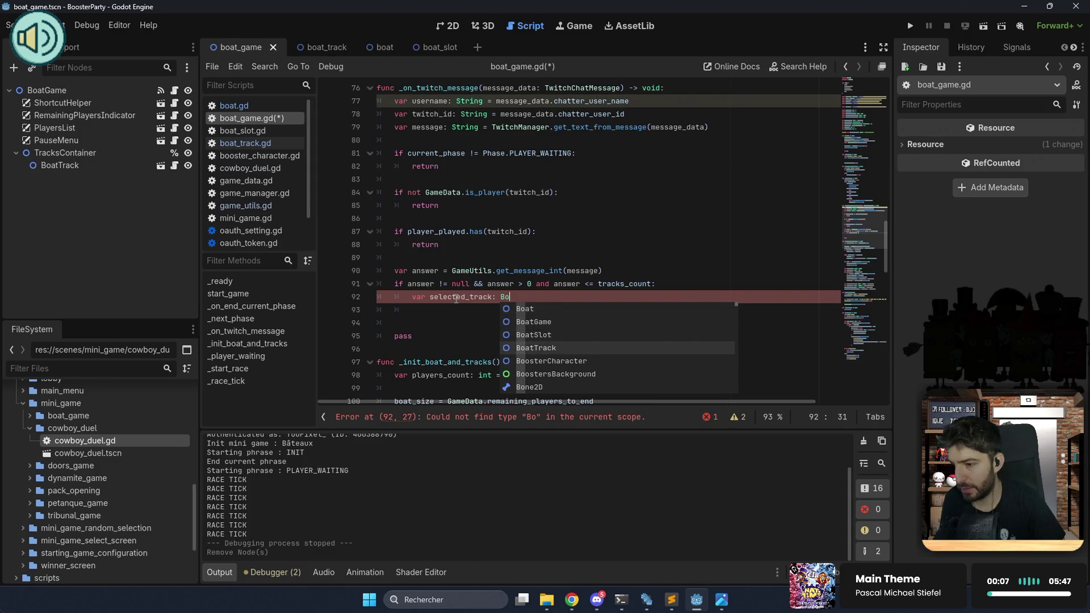
{"action": "key", "text": "Return"}
{"action": "type", "text": "= "}
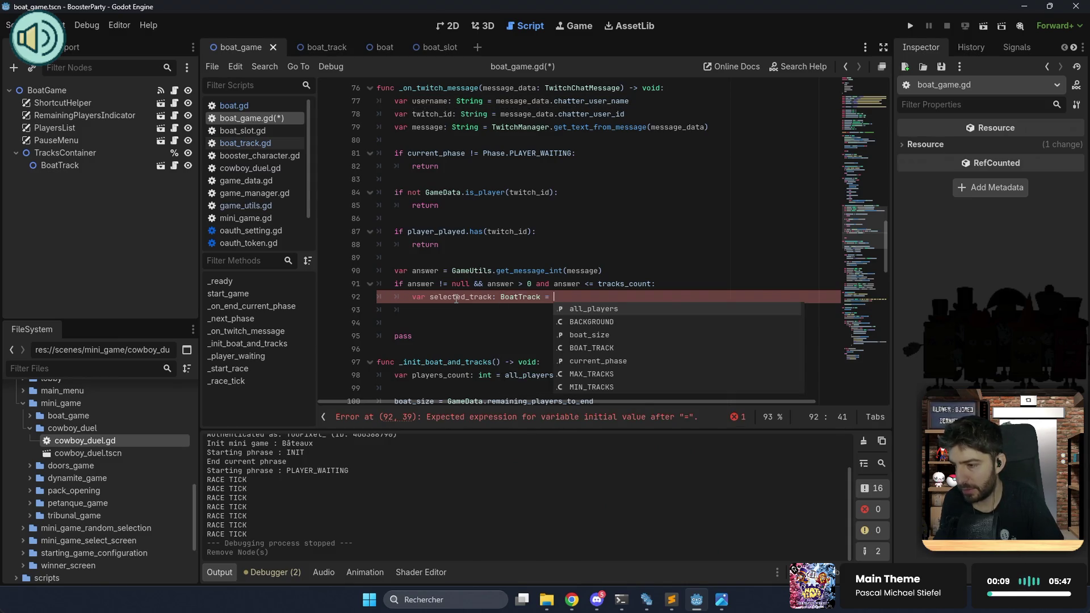
{"action": "type", "text": "tracks_container.get"}
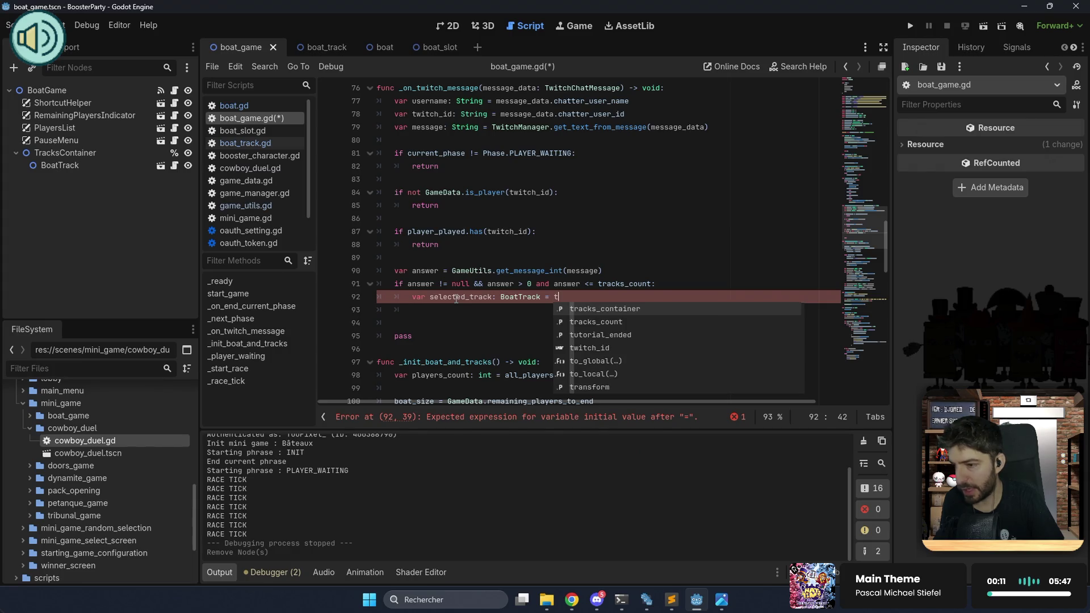
{"action": "type", "text": "_ch"}
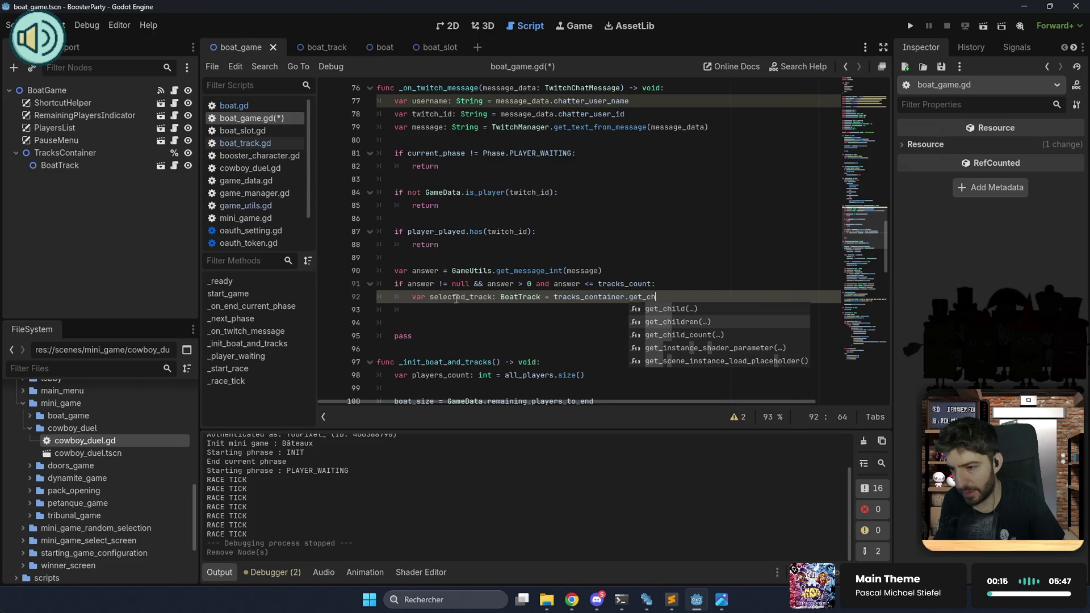
{"action": "type", "text": "ild("}
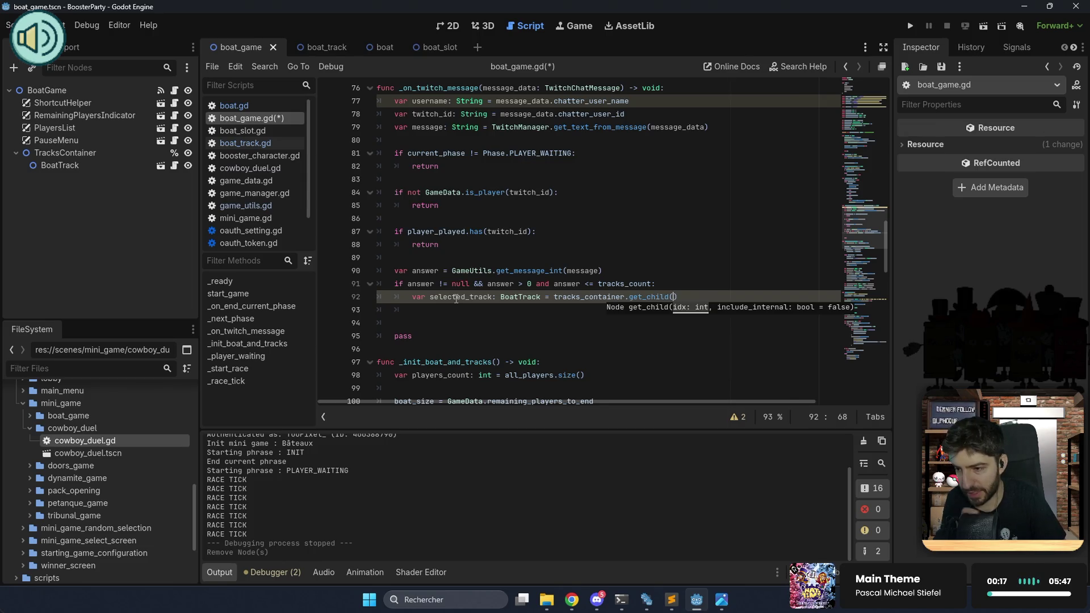
{"action": "type", "text": "answer -14"}
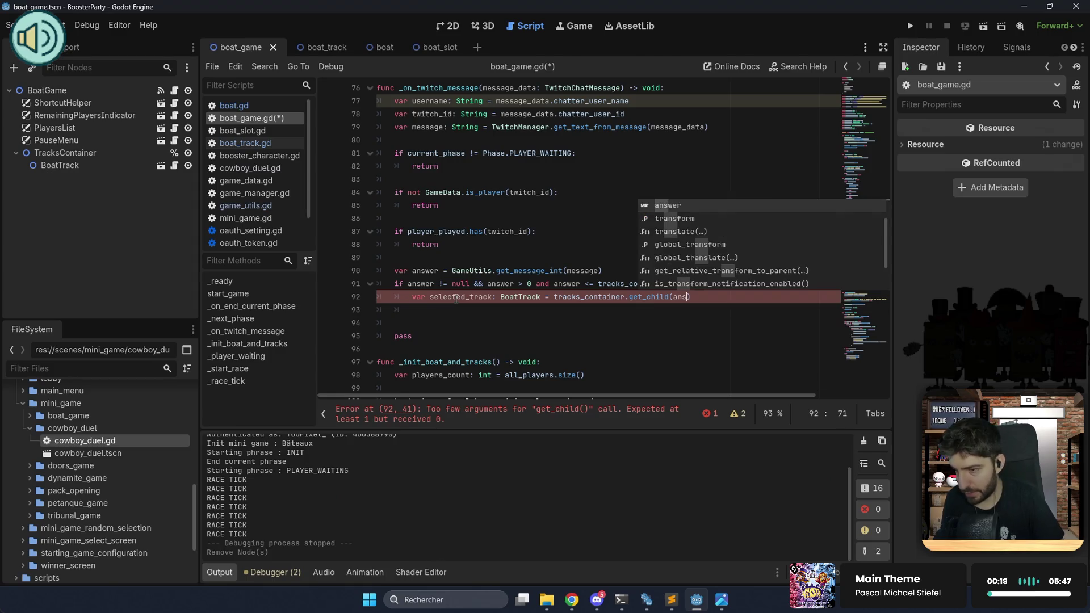
{"action": "key", "text": "BackSpace"}
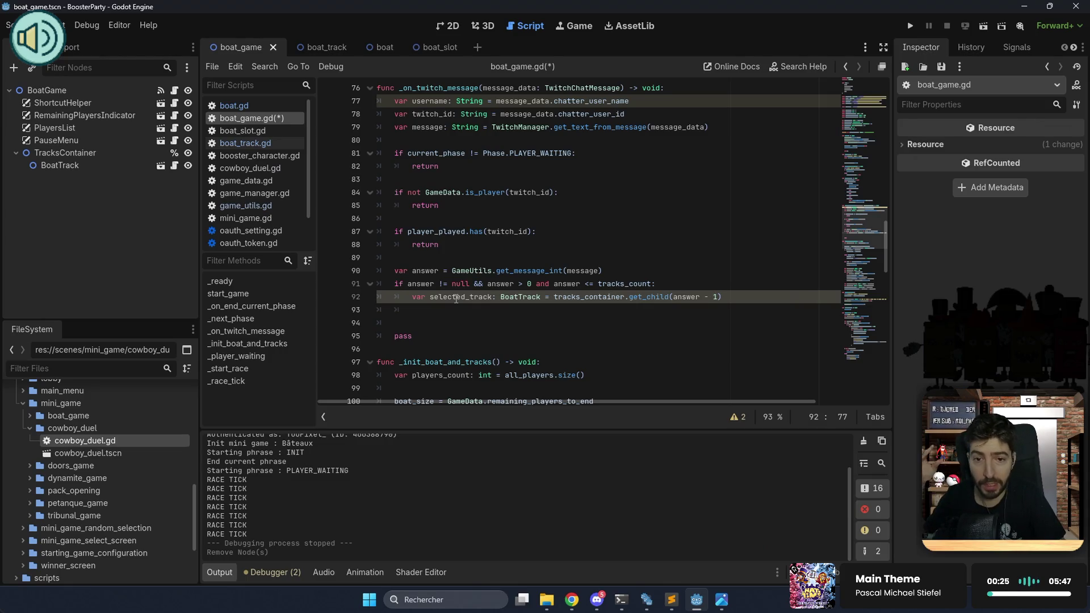
{"action": "left_click", "coordinate": [754, 296]}
{"action": "key", "text": "Return"}
Change selected_track's type on line 92 from BoatTrack to Node.
{"action": "type", "text": "if"}
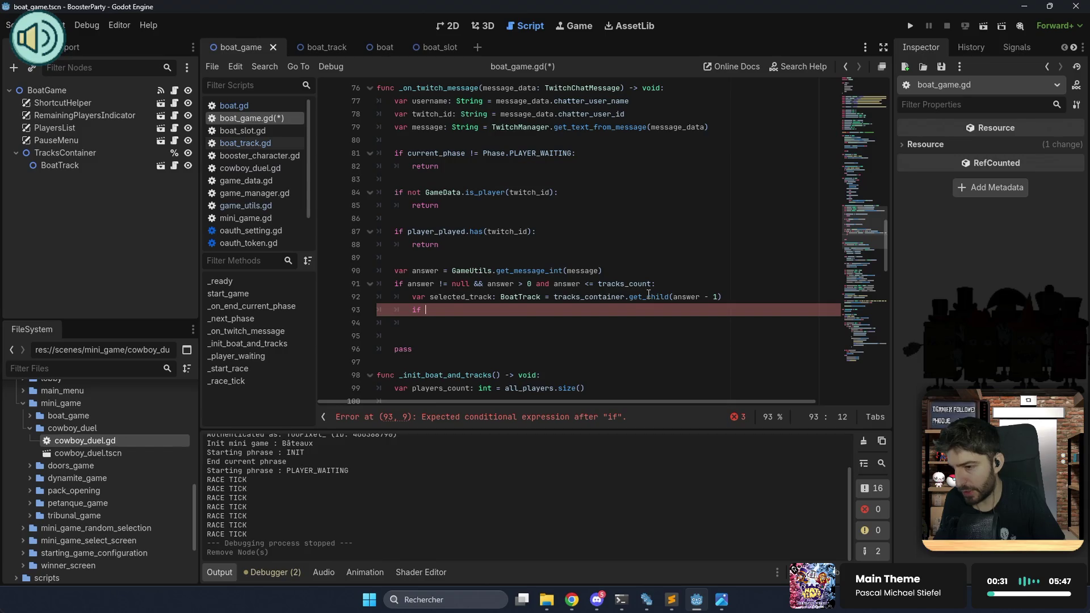
{"action": "mouse_move", "coordinate": [649, 294]}
{"action": "double_click", "coordinate": [538, 297]}
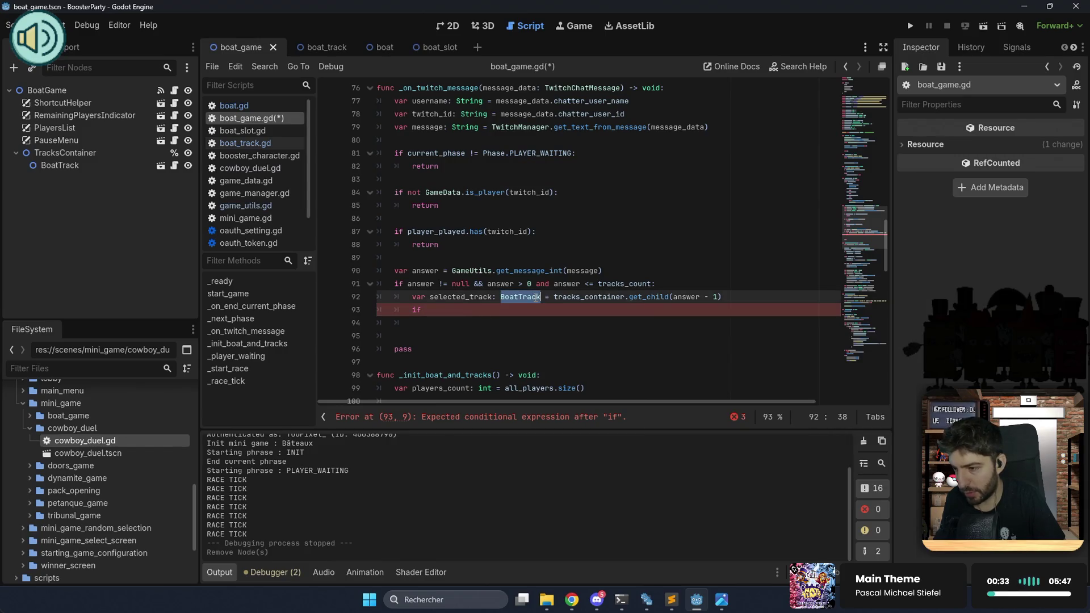
{"action": "type", "text": "Node"}
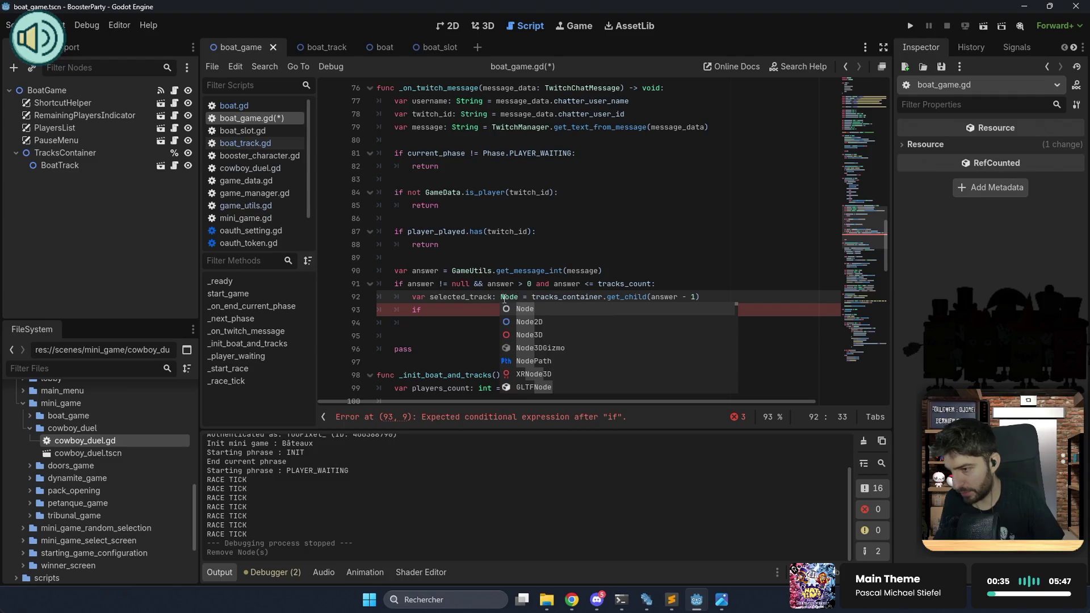
Complete 'if selected_track != null and selected_track is BoatTrack:' with a pass body and save.
{"action": "left_click", "coordinate": [470, 309]}
{"action": "type", "text": "elected_track != n"}
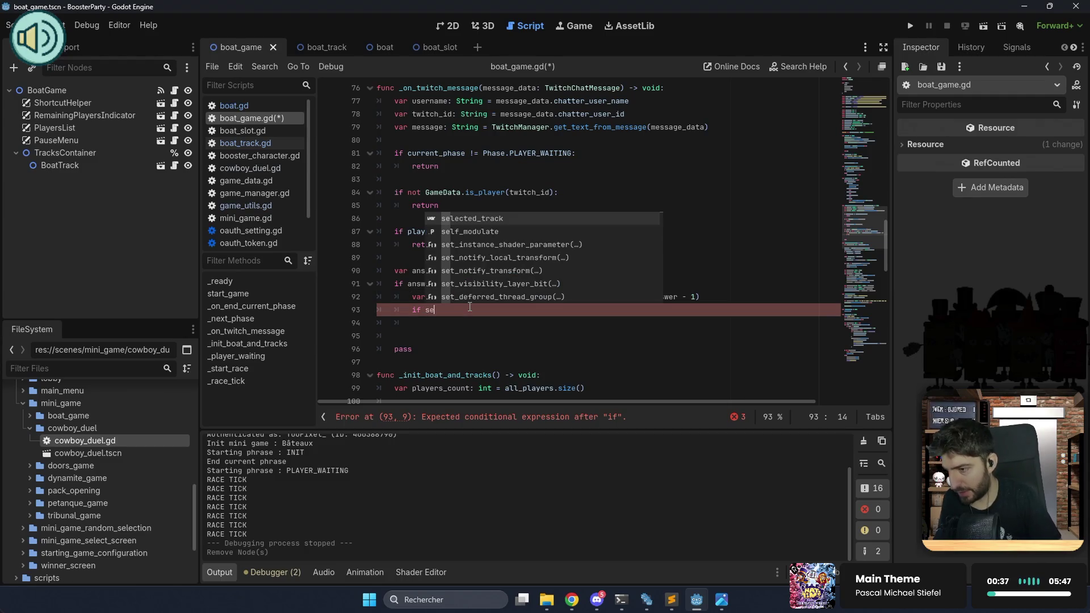
{"action": "type", "text": "ull and "}
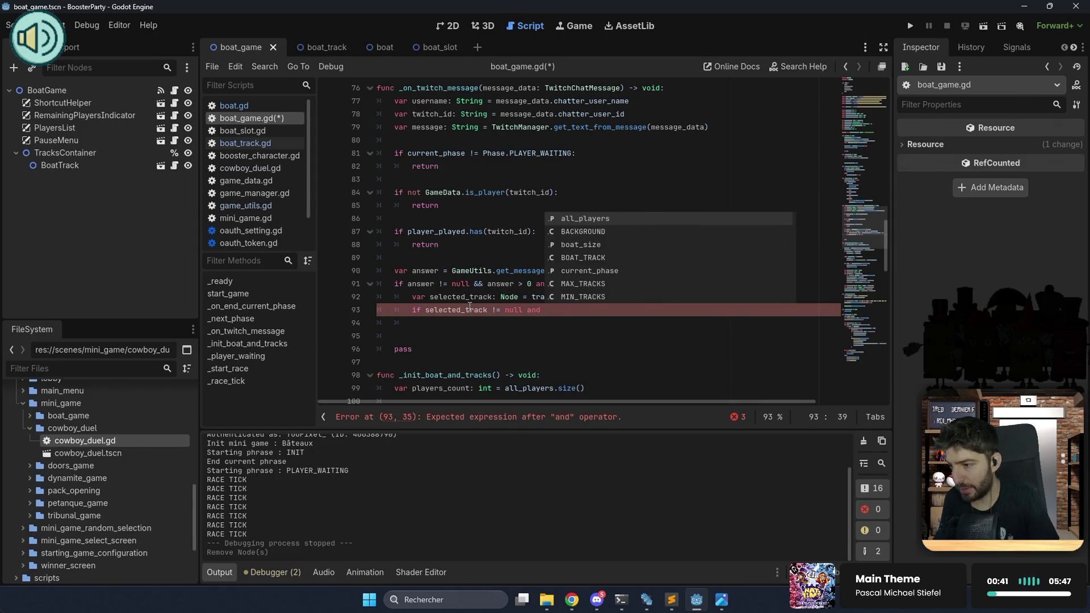
{"action": "type", "text": "selected_track is Bo"}
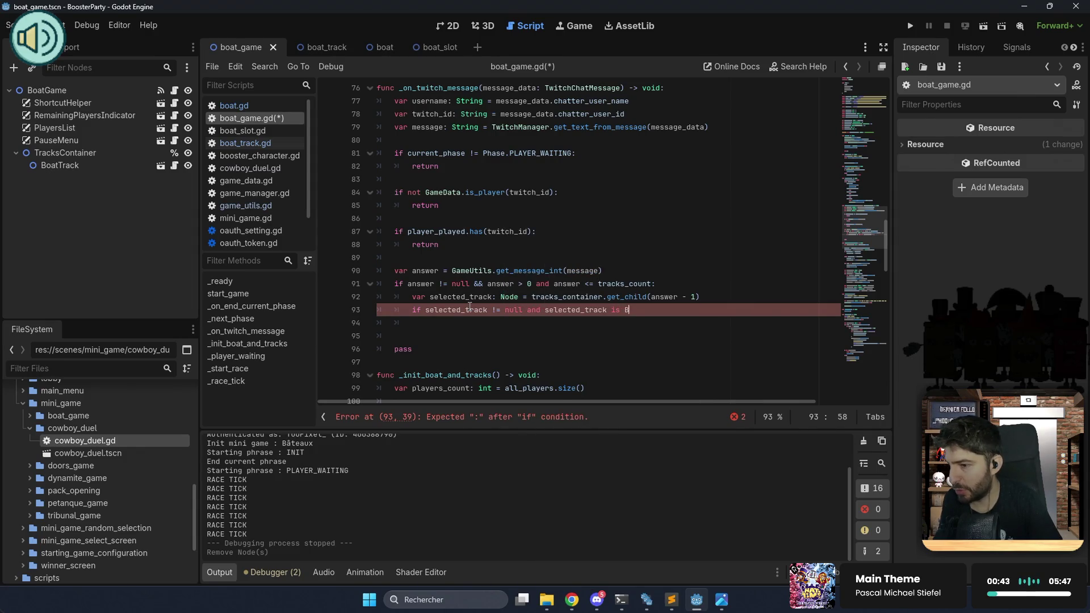
{"action": "key", "text": "Down"}
{"action": "key", "text": "Down"}
{"action": "key", "text": "Down"}
{"action": "key", "text": "Return"}
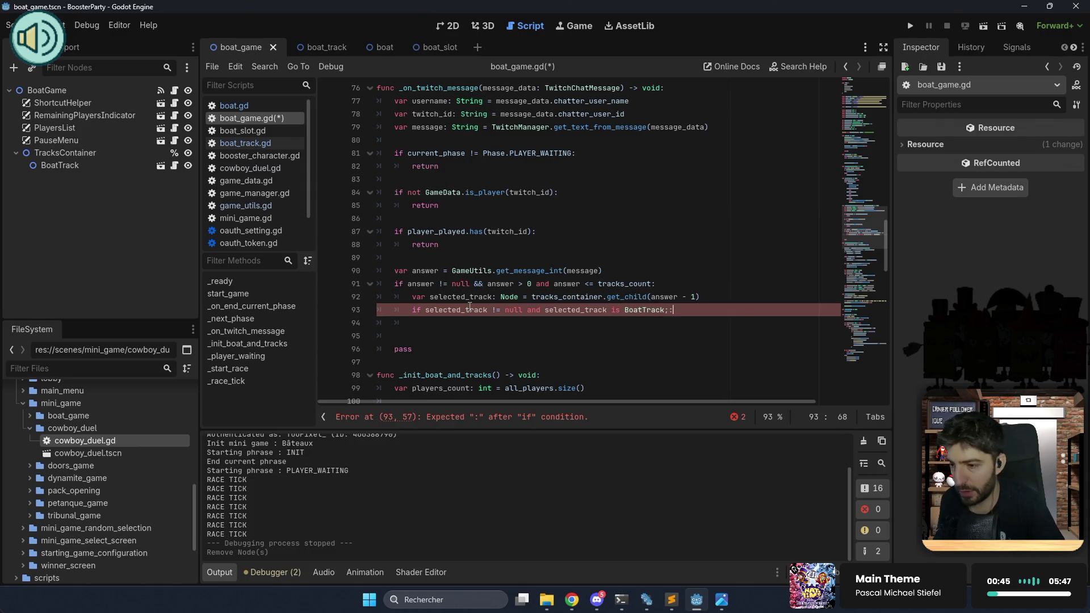
{"action": "type", "text": ":"}
{"action": "key", "text": "Return"}
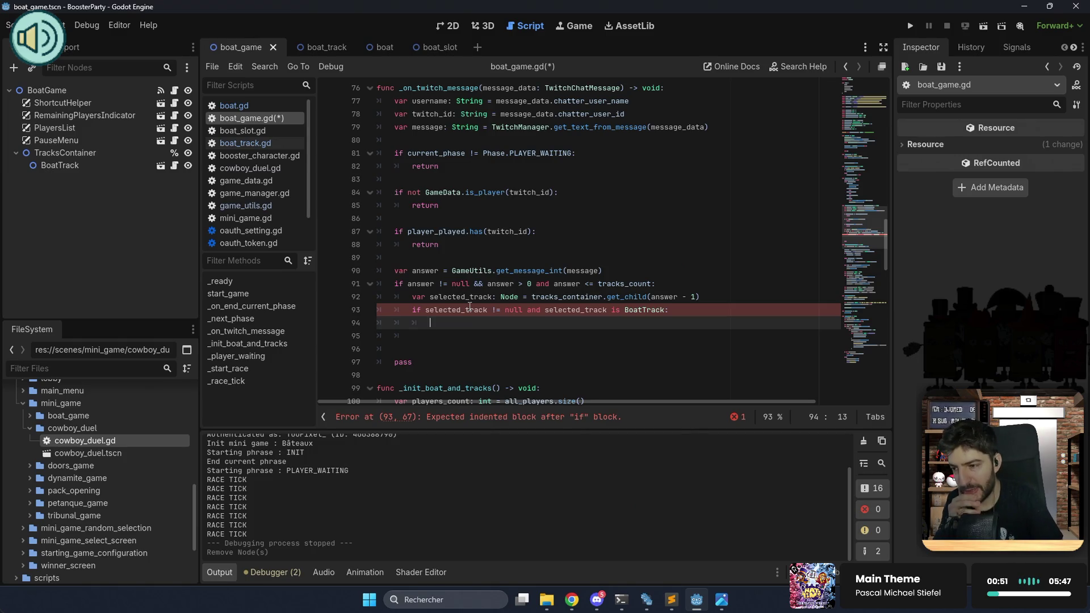
{"action": "type", "text": "pass"}
{"action": "key", "text": "ctrl+s"}
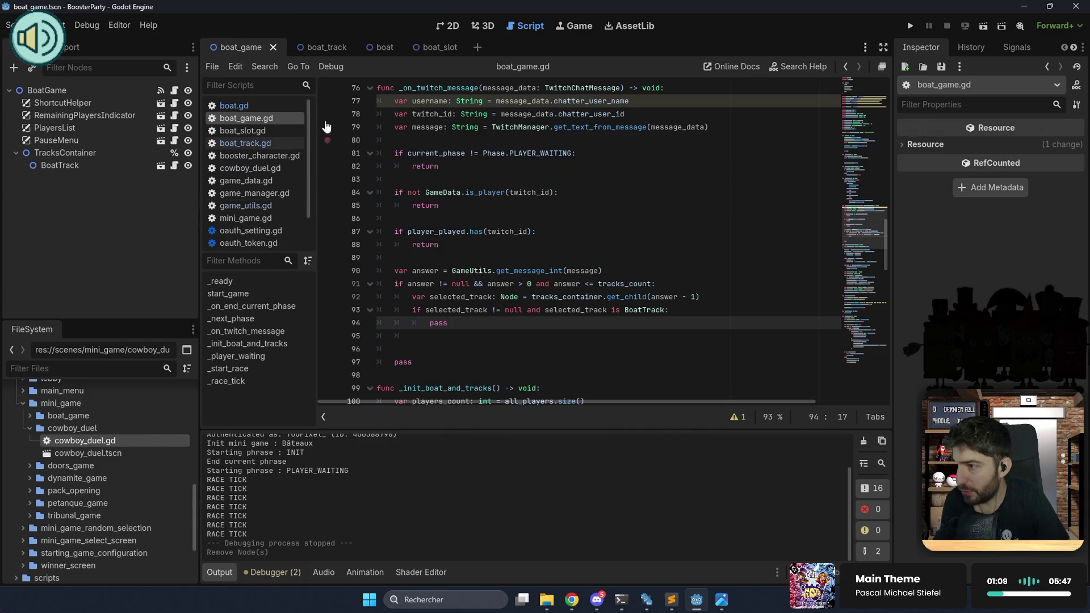
In boat.gd, add 'func join_boat(twitch_id: String, username: String) -> void:' with a pass body.
{"action": "left_click", "coordinate": [378, 48]}
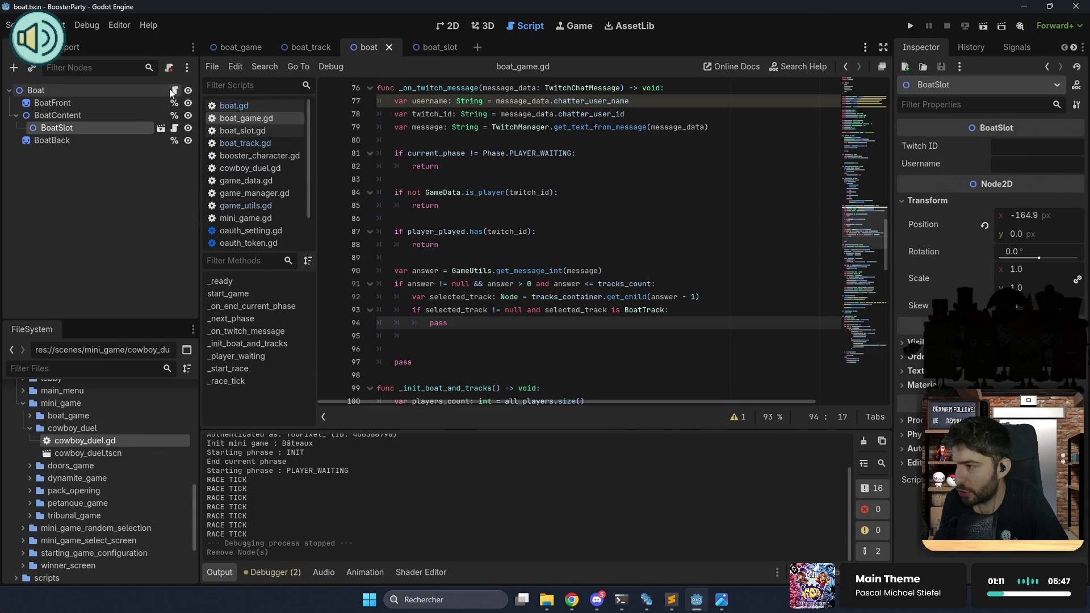
{"action": "left_click", "coordinate": [228, 106]}
{"action": "scroll", "coordinate": [411, 343], "scroll_direction": "down", "scroll_amount": 1}
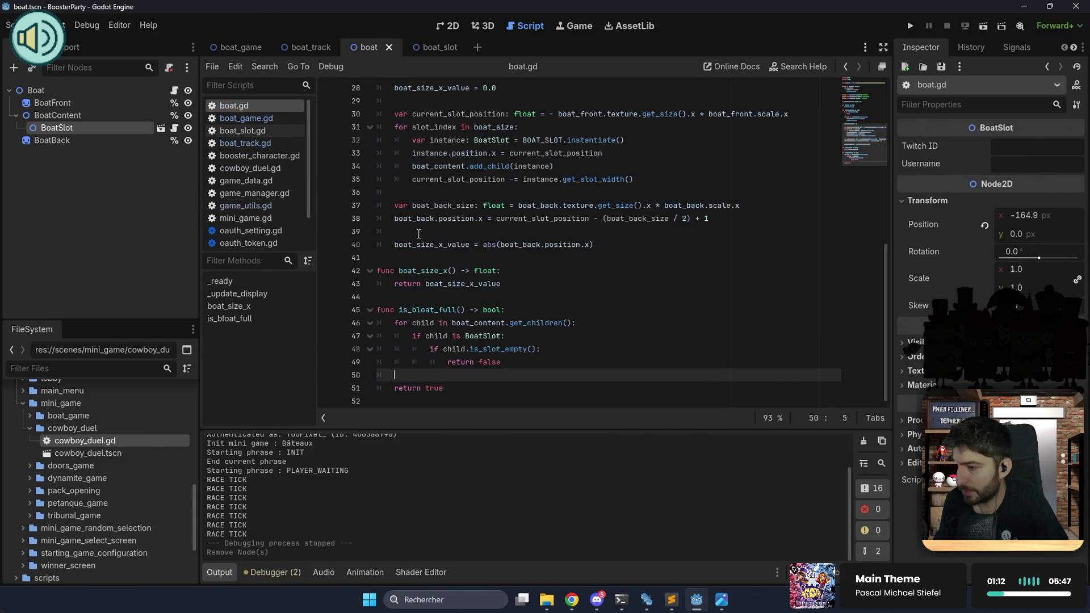
{"action": "left_click", "coordinate": [407, 402]}
{"action": "key", "text": "Return"}
{"action": "type", "text": "func join_"}
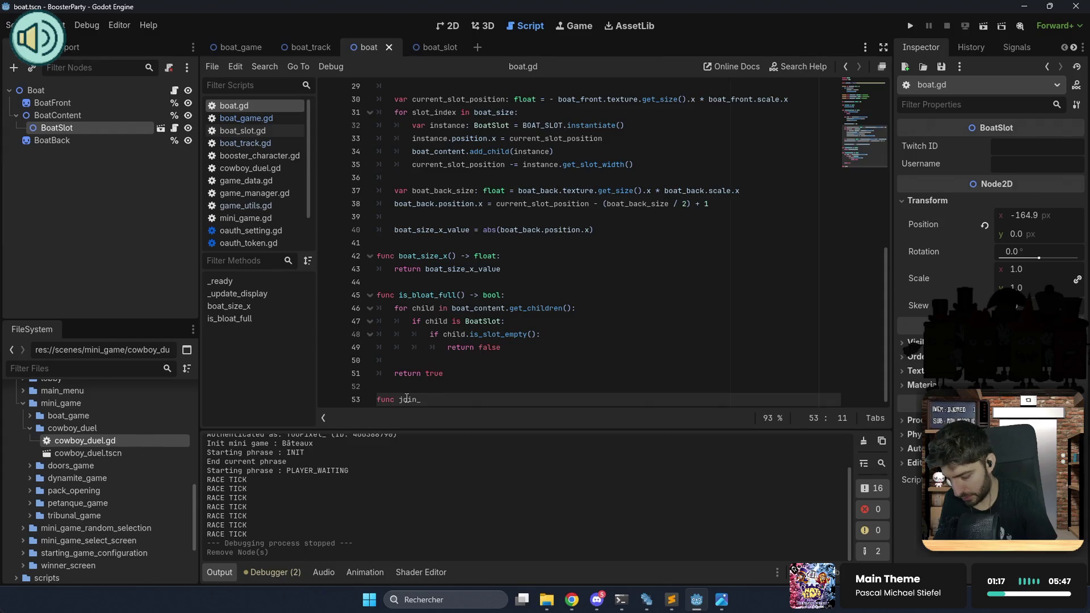
{"action": "type", "text": "boat("}
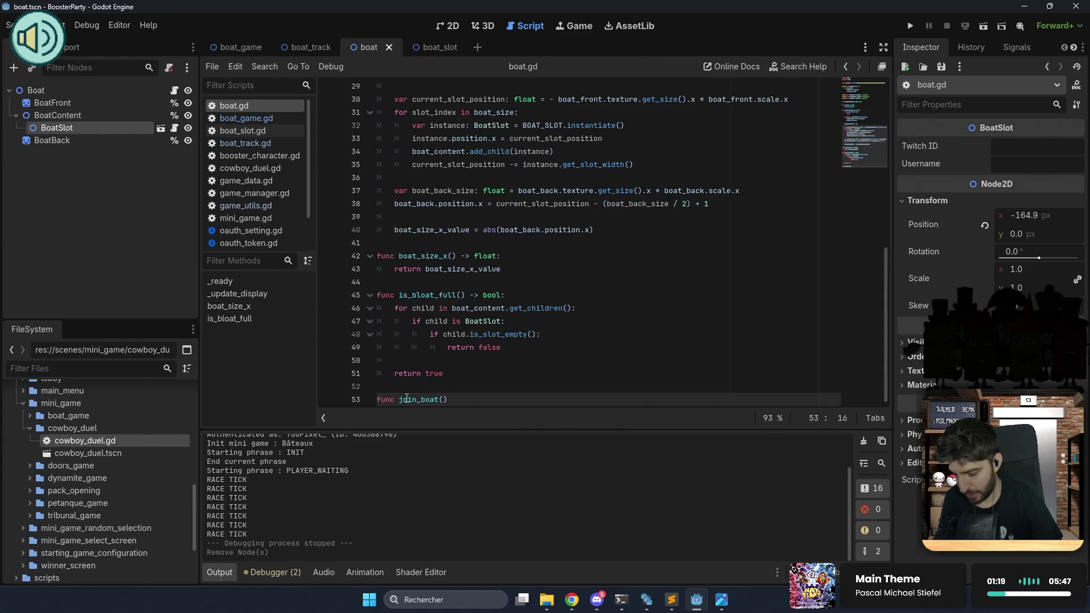
{"action": "type", "text": "twitch_id:"}
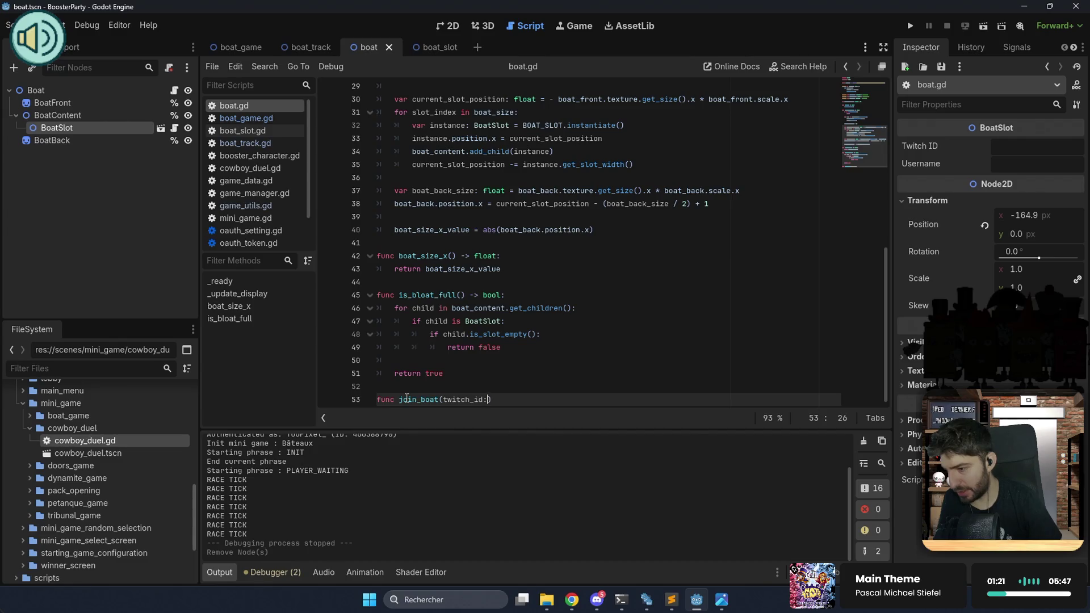
{"action": "type", "text": " String, "}
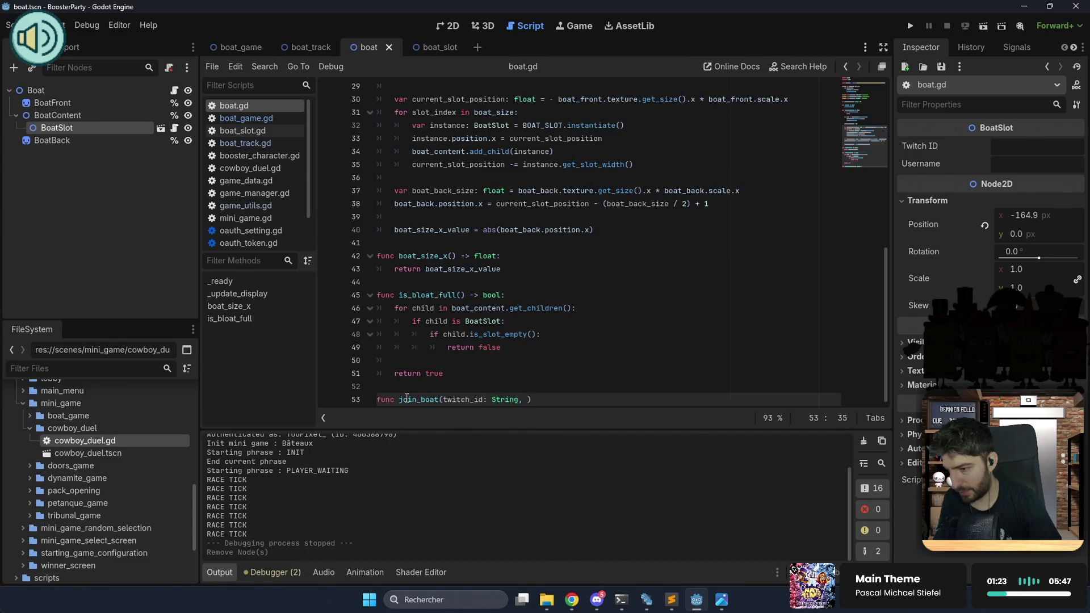
{"action": "type", "text": "username: Stri"}
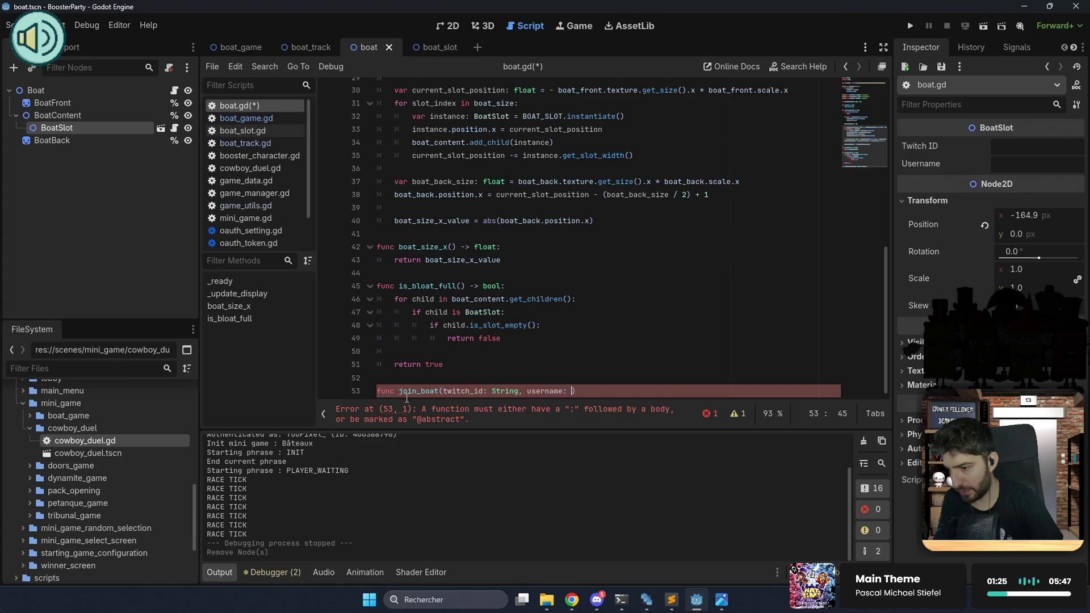
{"action": "type", "text": "ng) -> v"}
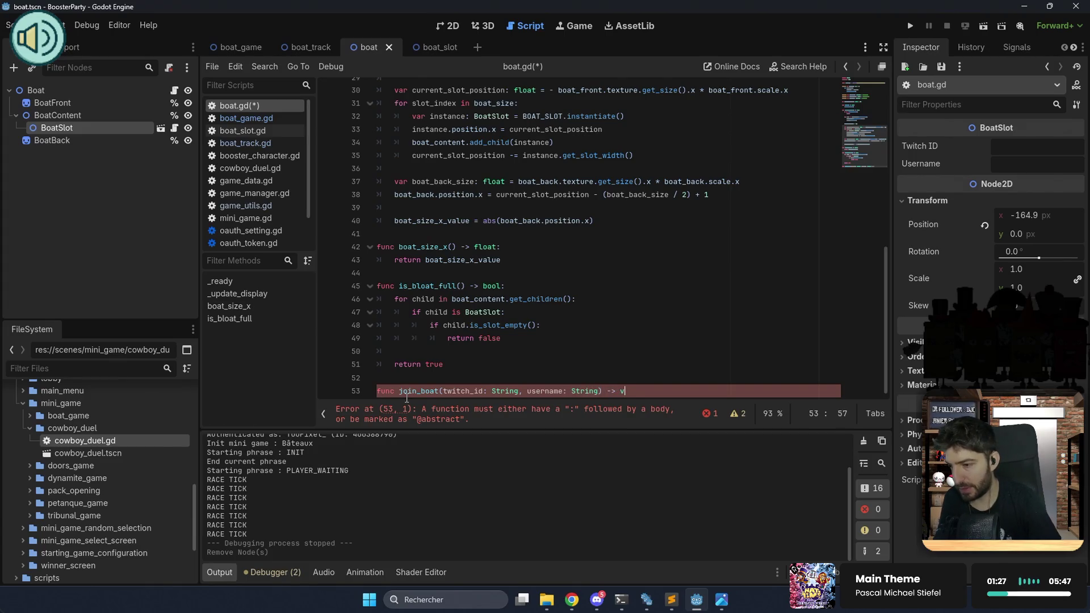
{"action": "type", "text": "oid:"}
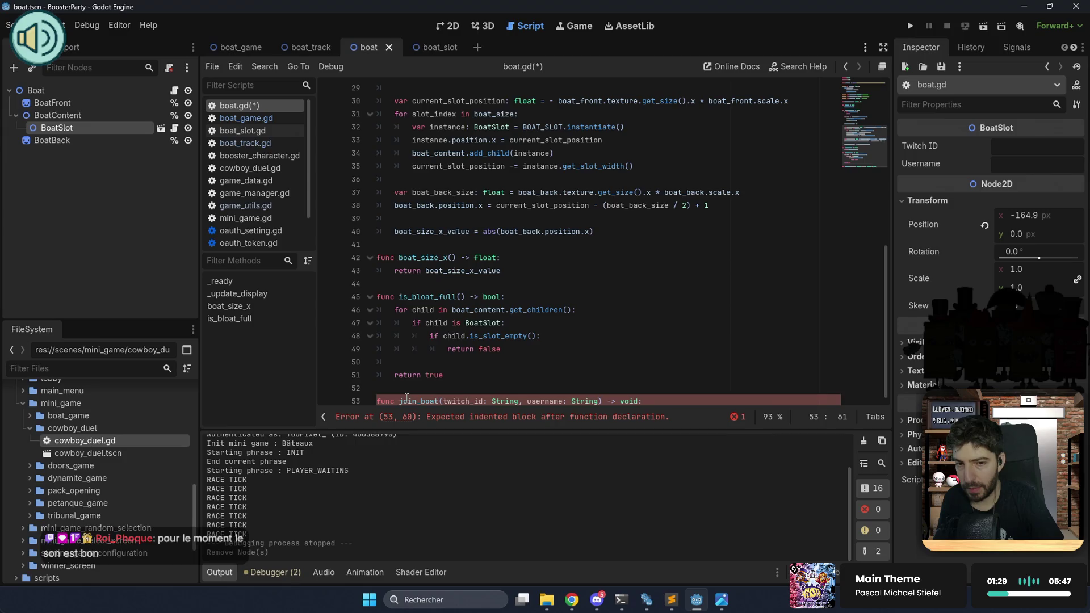
{"action": "key", "text": "Return"}
{"action": "type", "text": "pass"}
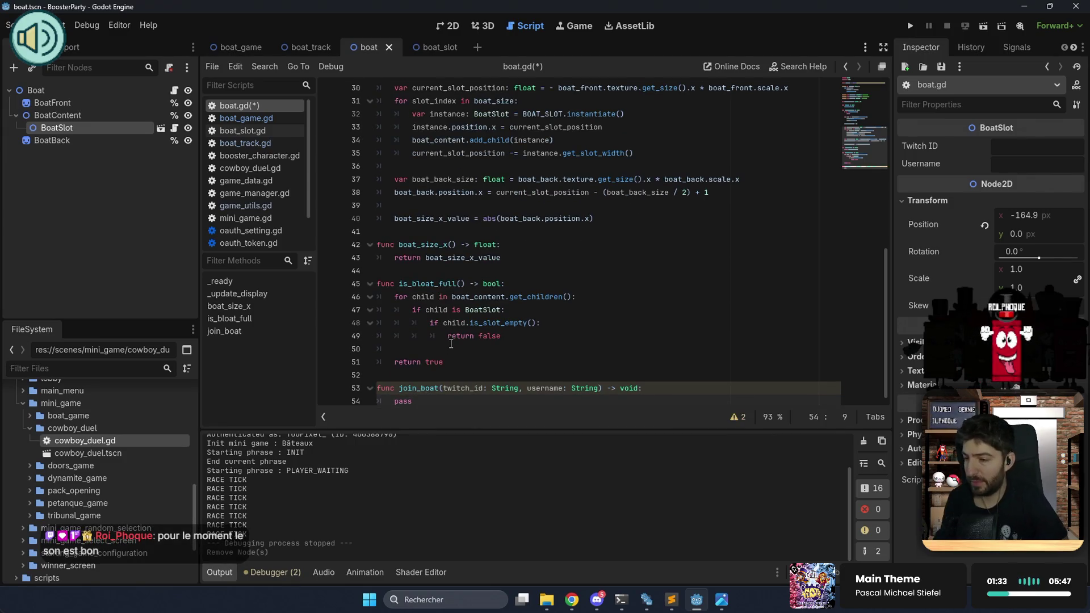
Change join_boat's return type to bool, add 'return true', and remove the leftover pass.
{"action": "double_click", "coordinate": [409, 400]}
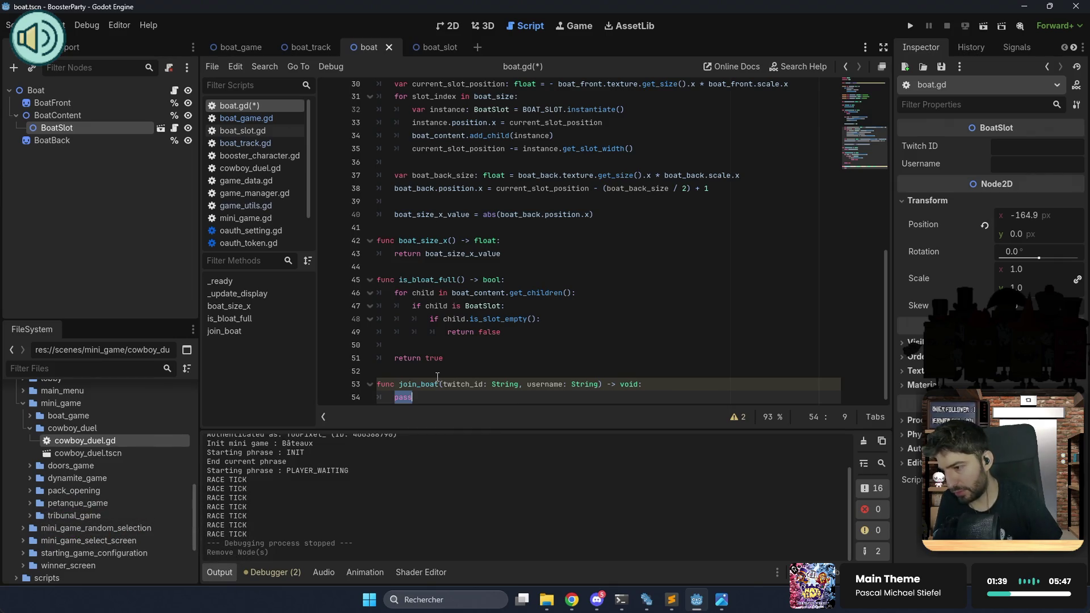
{"action": "double_click", "coordinate": [630, 384]}
{"action": "type", "text": "n"}
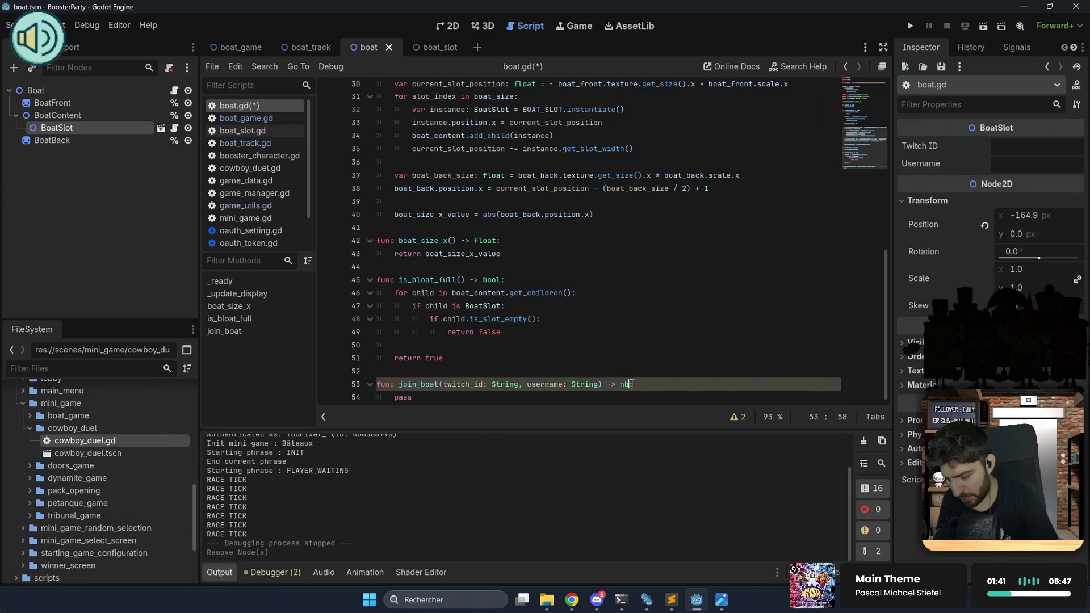
{"action": "key", "text": "BackSpace"}
{"action": "type", "text": "bool"}
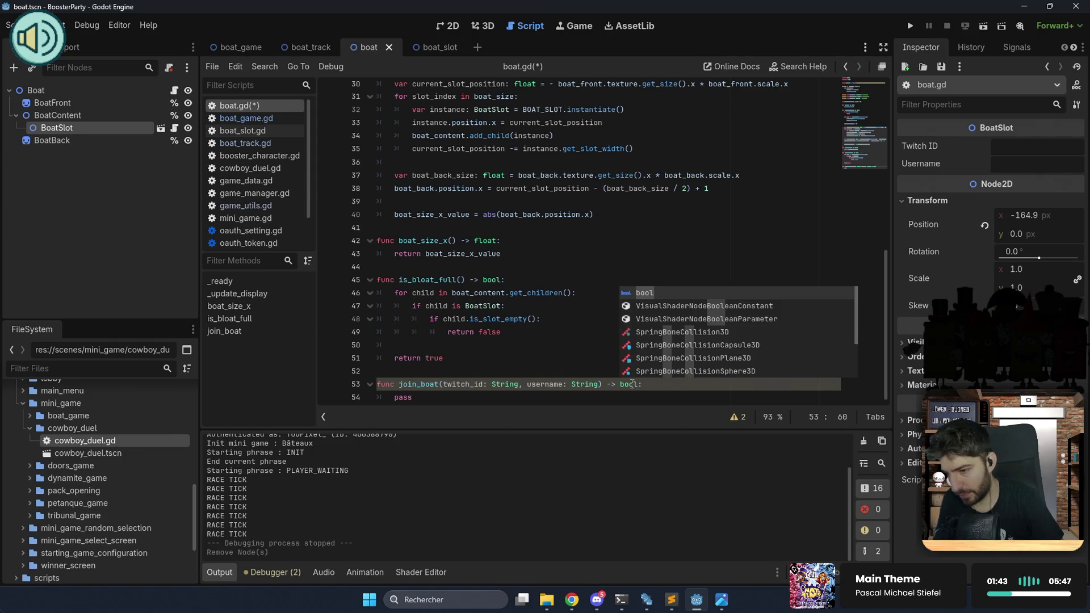
{"action": "left_click", "coordinate": [645, 385]}
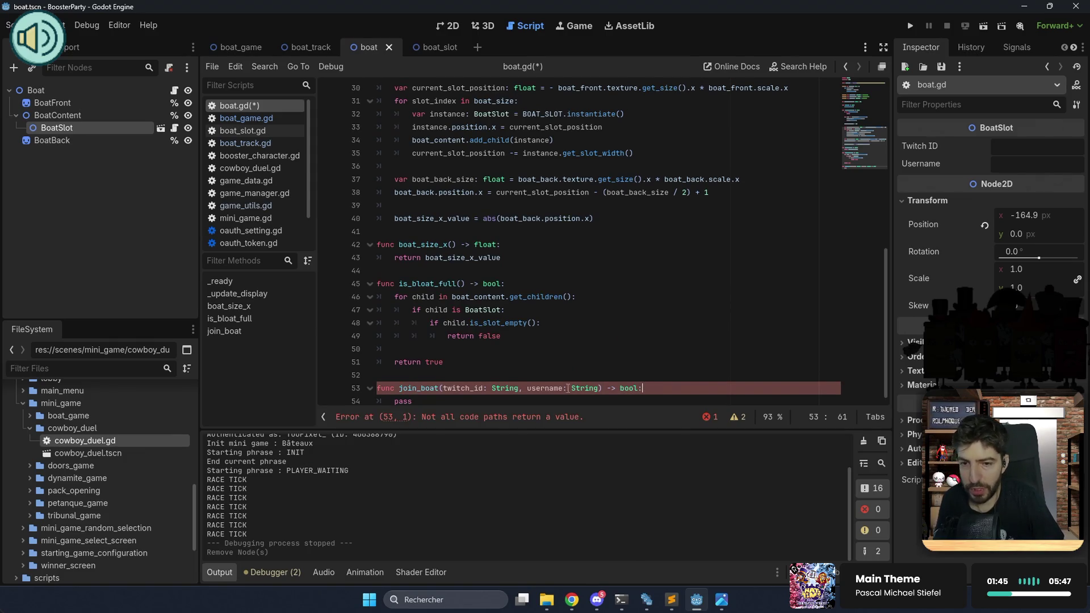
{"action": "key", "text": "Return"}
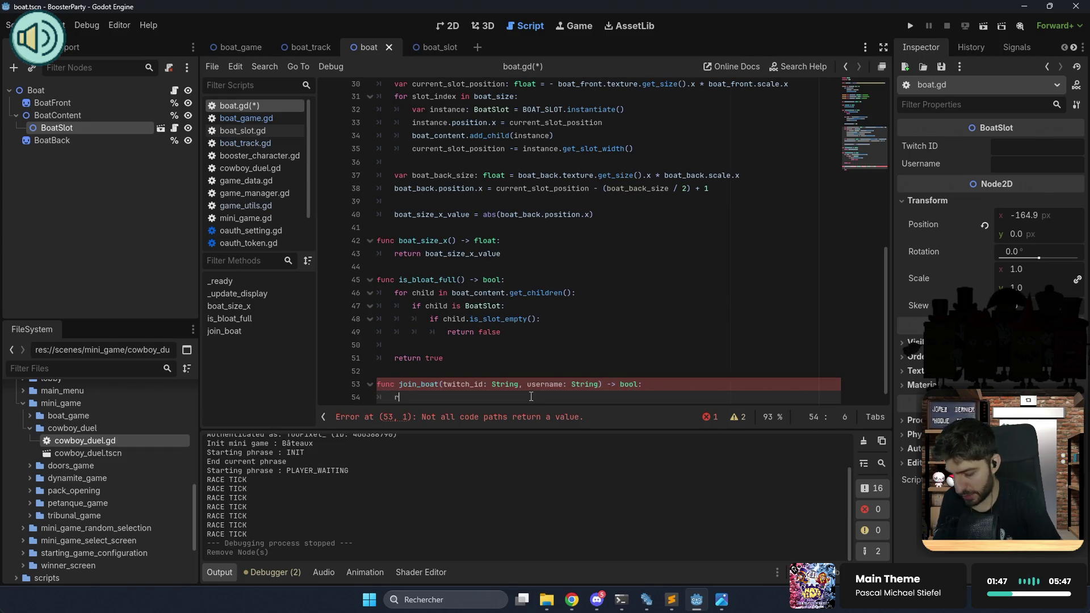
{"action": "type", "text": "eturn tr"}
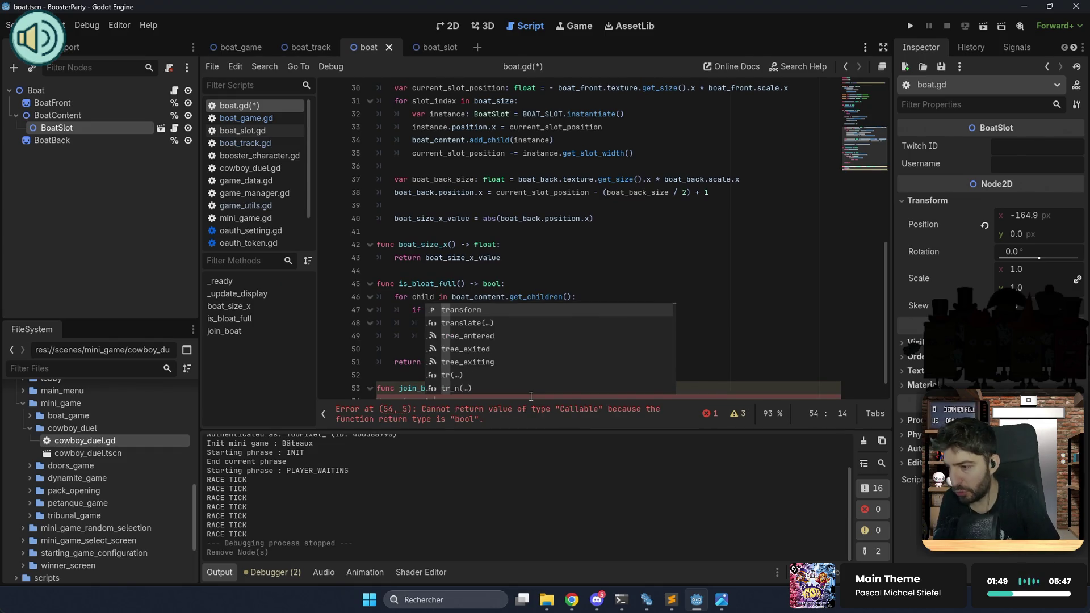
{"action": "type", "text": "ue"}
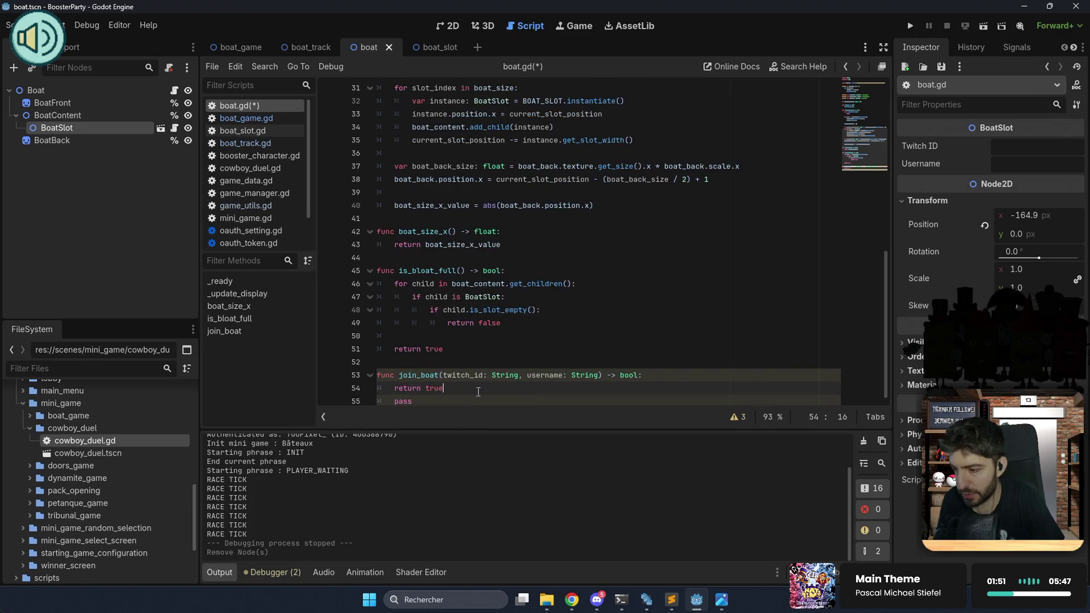
{"action": "left_click", "coordinate": [484, 397]}
{"action": "key", "text": "BackSpace"}
{"action": "key", "text": "BackSpace"}
{"action": "key", "text": "BackSpace"}
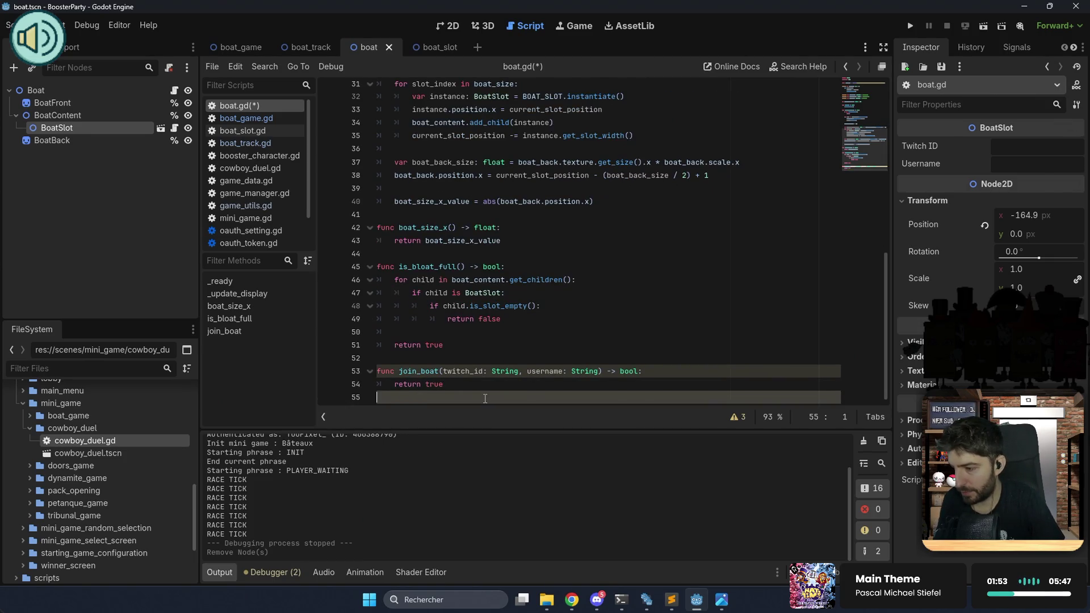
{"action": "key", "text": "Return"}
Add 'if is_bloat_full(): return false' at the top of join_boat, followed by a blank line.
{"action": "left_click", "coordinate": [644, 359]}
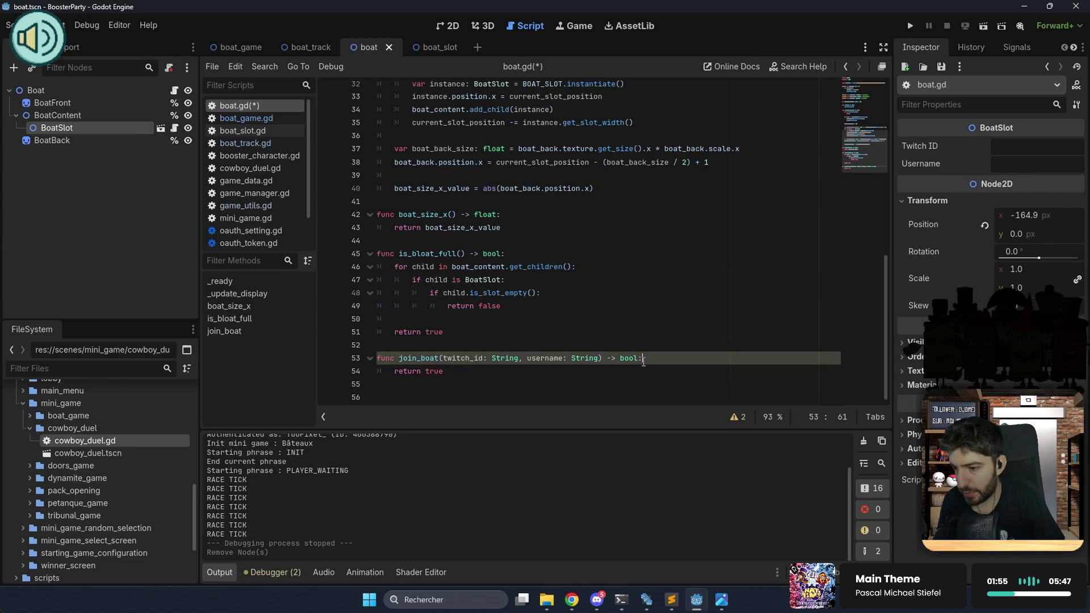
{"action": "key", "text": "Return"}
{"action": "type", "text": "f is_bl"}
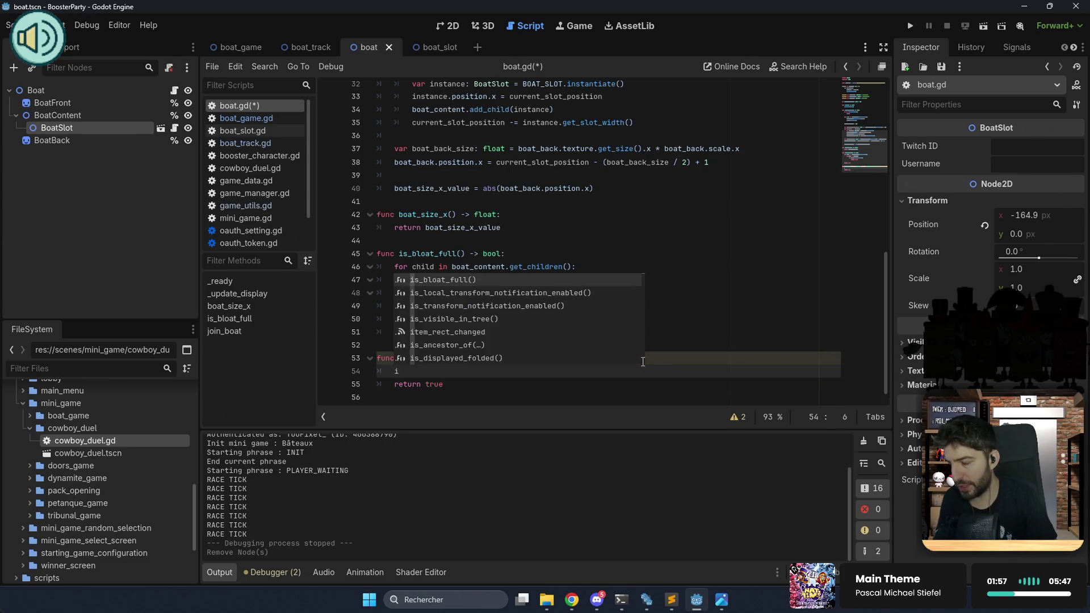
{"action": "key", "text": "Return"}
{"action": "type", "text": ":"}
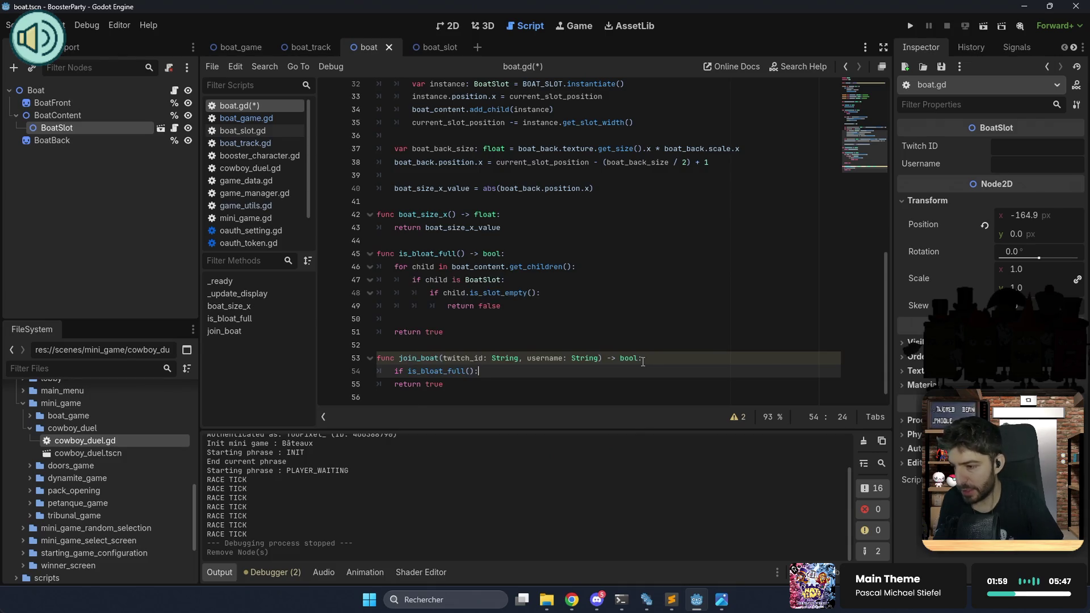
{"action": "key", "text": "Return"}
{"action": "type", "text": "return f"}
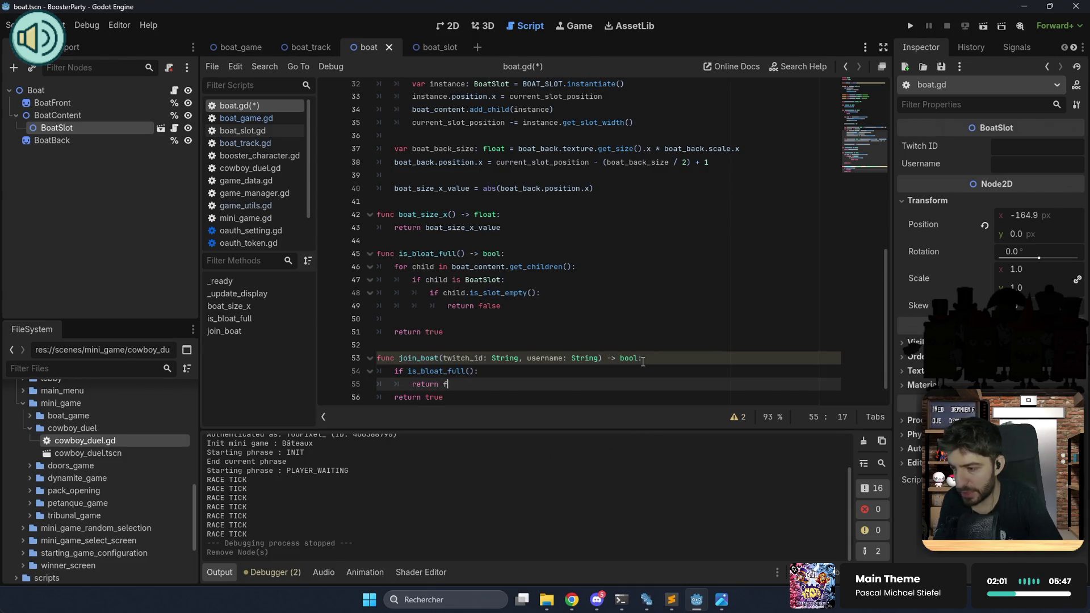
{"action": "type", "text": "alse"}
{"action": "key", "text": "Return"}
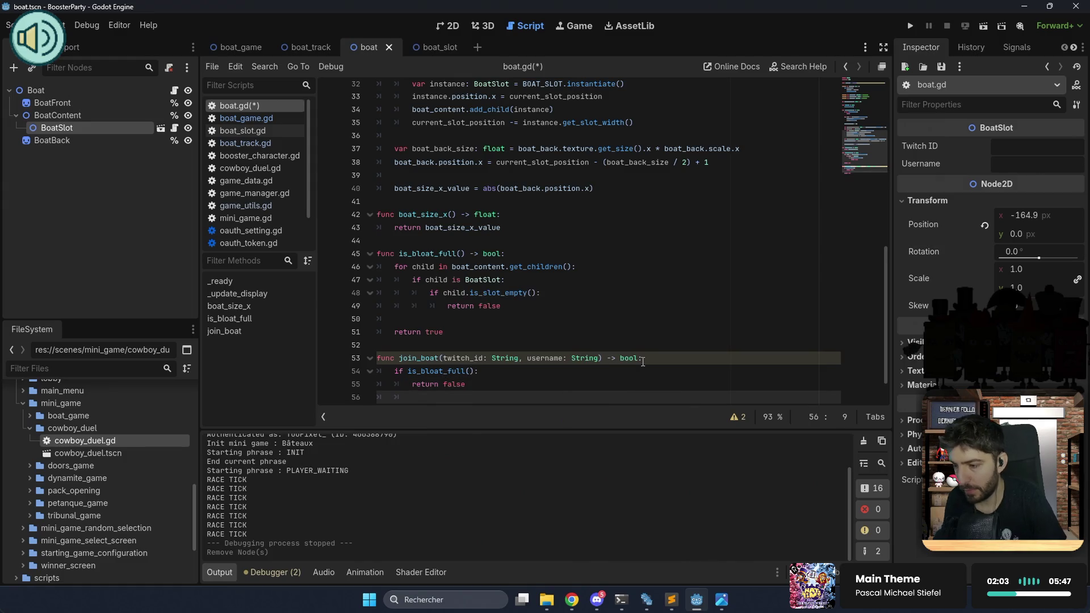
{"action": "key", "text": "BackSpace"}
{"action": "key", "text": "Return"}
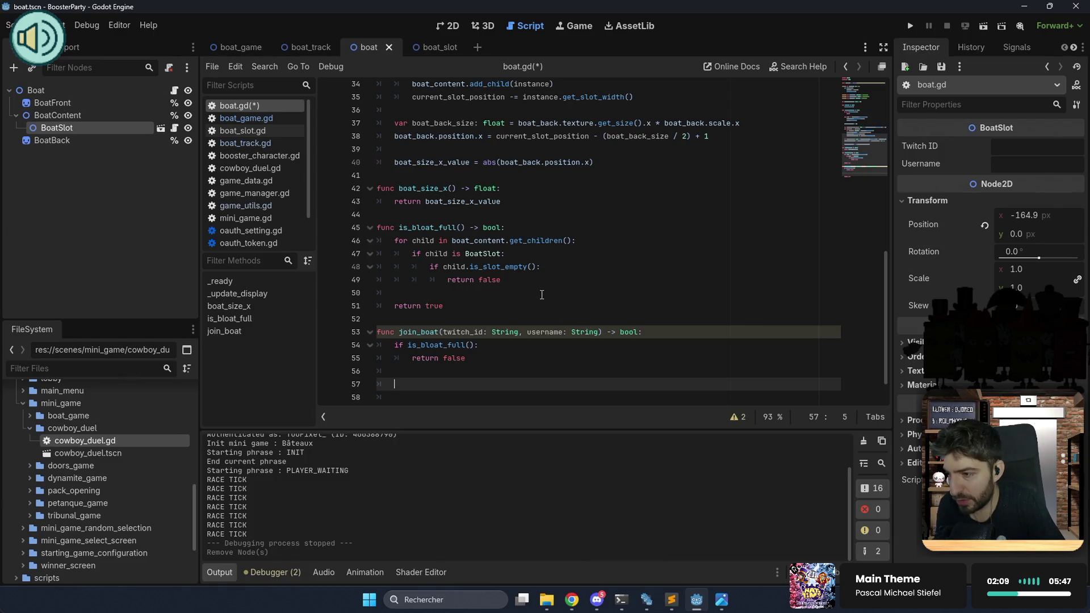
{"action": "mouse_move", "coordinate": [531, 285]}
{"action": "left_mouse_down"}
{"action": "mouse_move", "coordinate": [548, 249]}
{"action": "mouse_move", "coordinate": [579, 231]}
{"action": "left_mouse_up"}
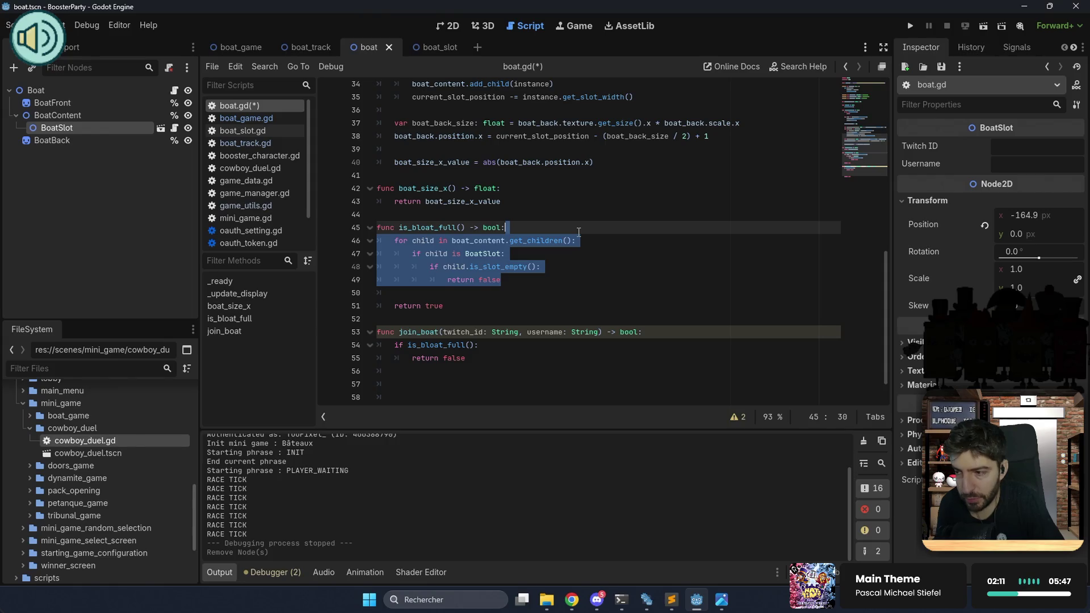
{"action": "left_click", "coordinate": [516, 279]}
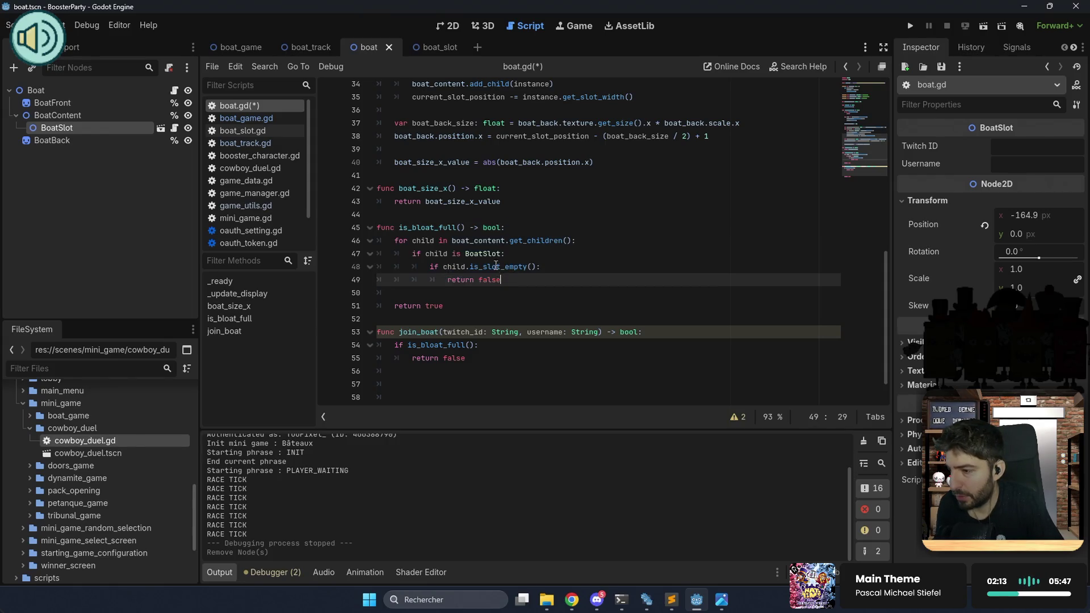
{"action": "left_click", "coordinate": [445, 380]}
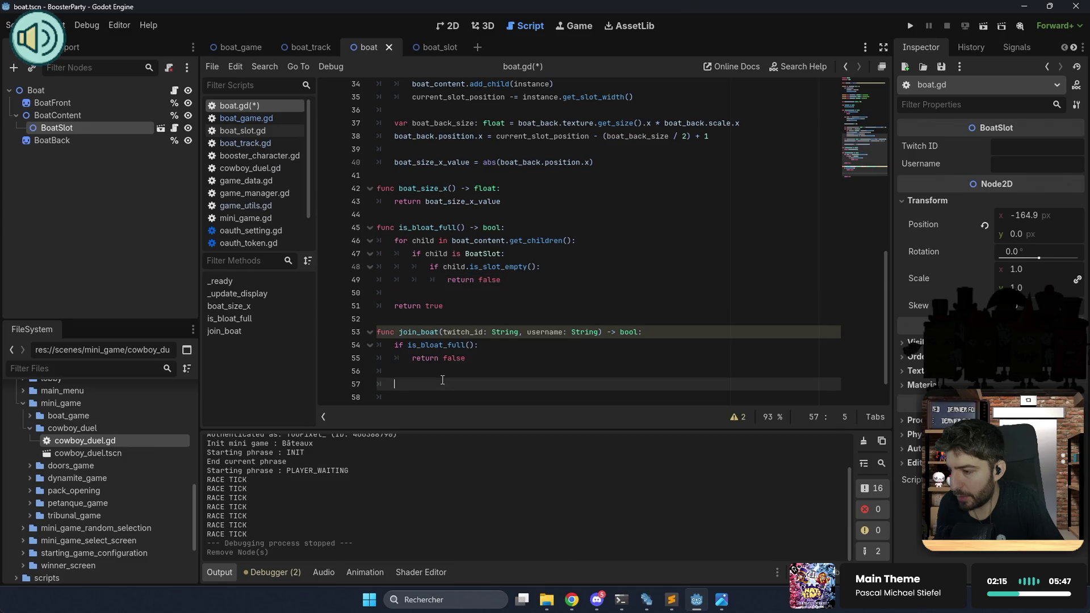
{"action": "scroll", "coordinate": [444, 375], "scroll_direction": "down", "scroll_amount": 1}
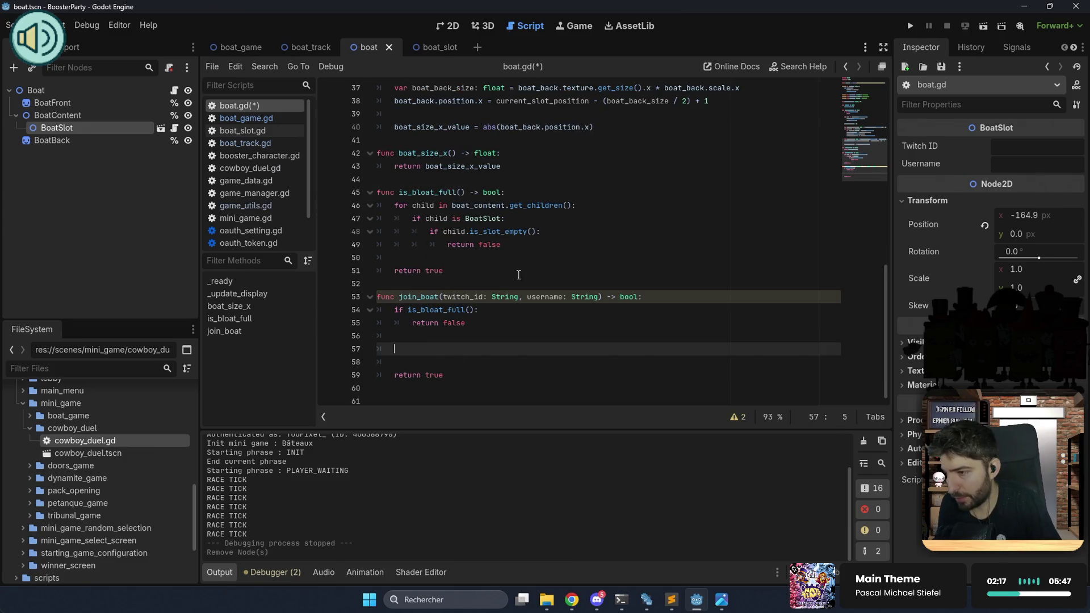
Copy the BoatSlot for/if loop from is_bloat_full into join_boat.
{"action": "mouse_move", "coordinate": [542, 232]}
{"action": "left_mouse_down"}
{"action": "mouse_move", "coordinate": [558, 198]}
{"action": "mouse_move", "coordinate": [511, 193]}
{"action": "left_mouse_up"}
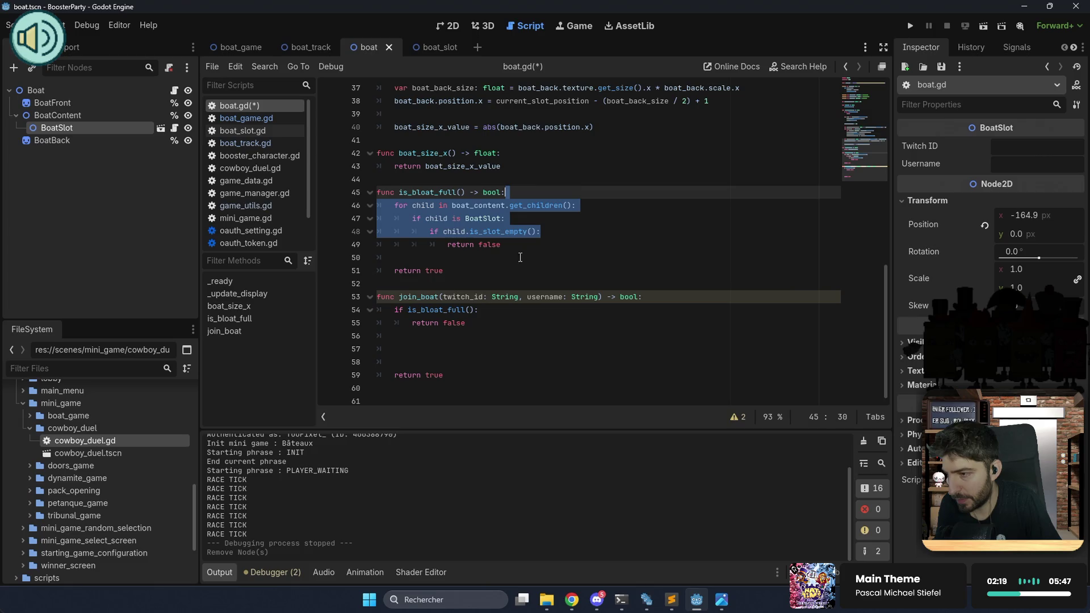
{"action": "key", "text": "ctrl+c"}
{"action": "left_click", "coordinate": [443, 337]}
{"action": "key", "text": "ctrl+v"}
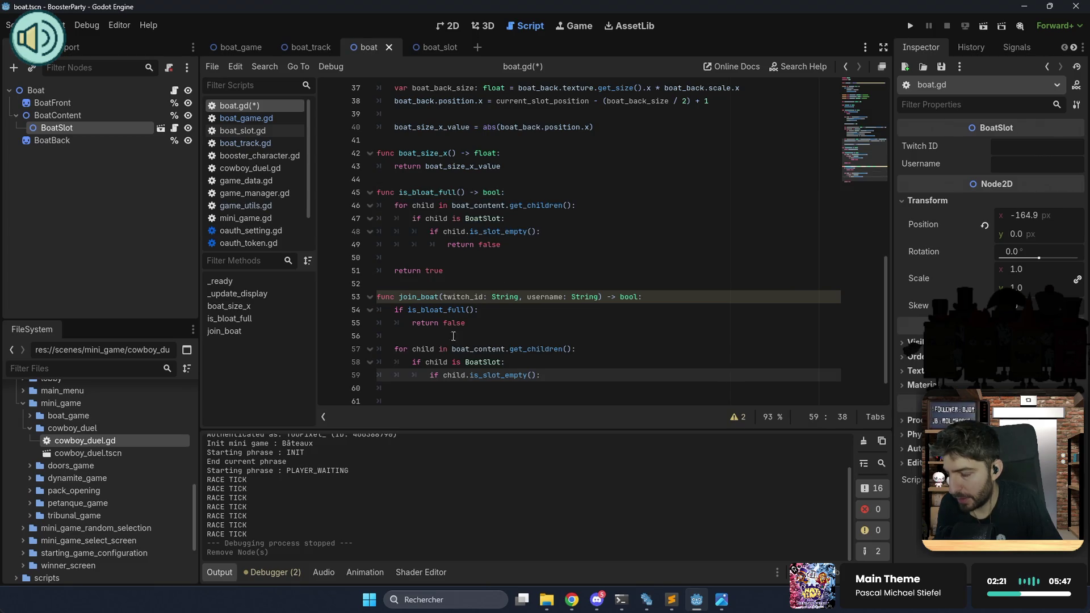
{"action": "scroll", "coordinate": [500, 344], "scroll_direction": "down", "scroll_amount": 1}
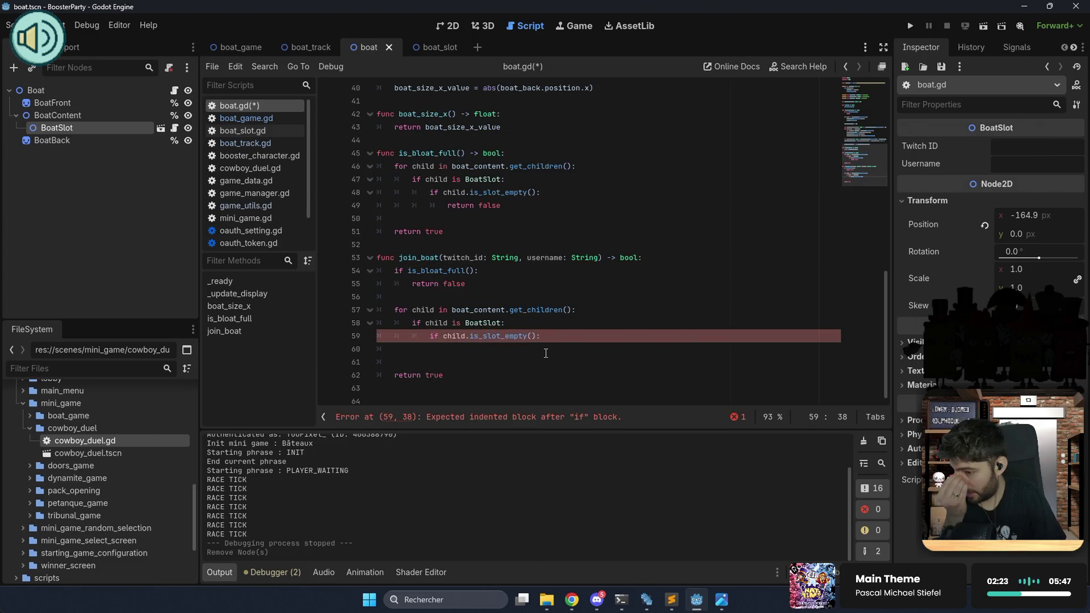
In the empty-slot check, set child.username = username and child.twitch_id = twitch_id, then save boat.gd.
{"action": "key", "text": "Return"}
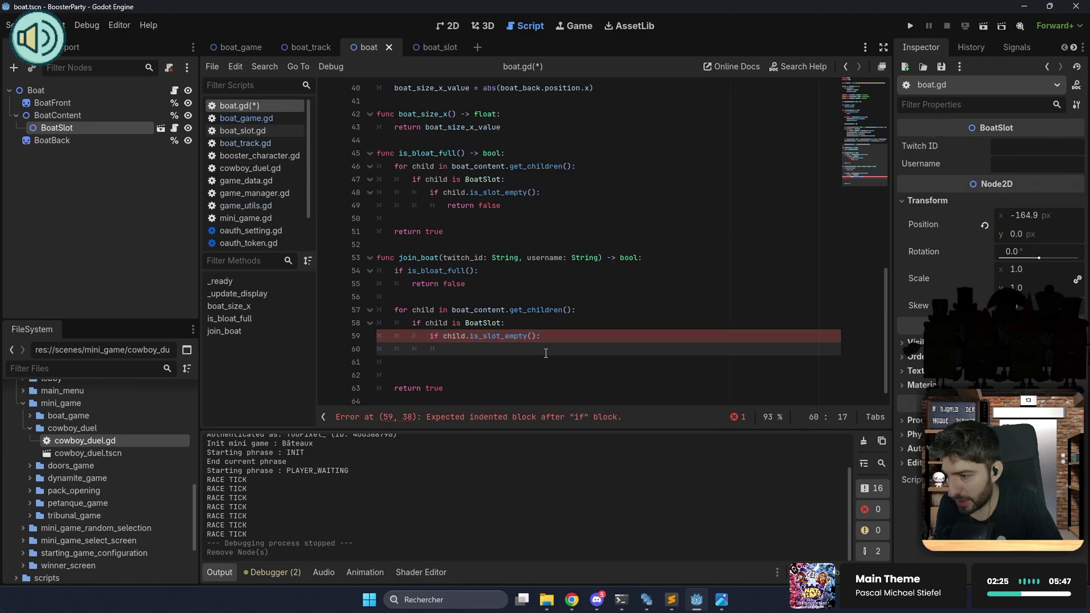
{"action": "type", "text": "ld."}
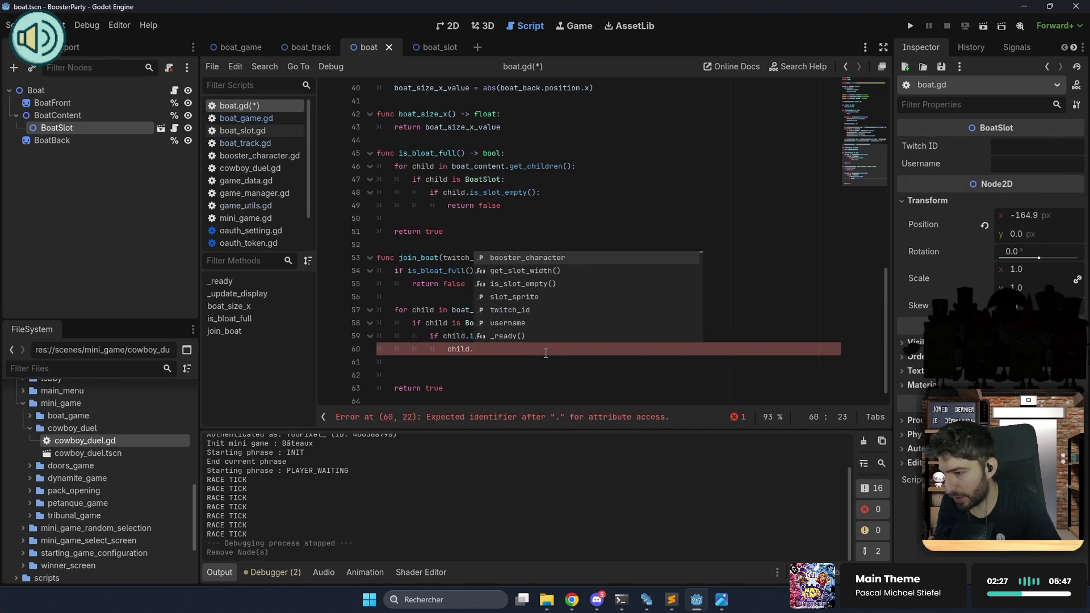
{"action": "type", "text": "username = use"}
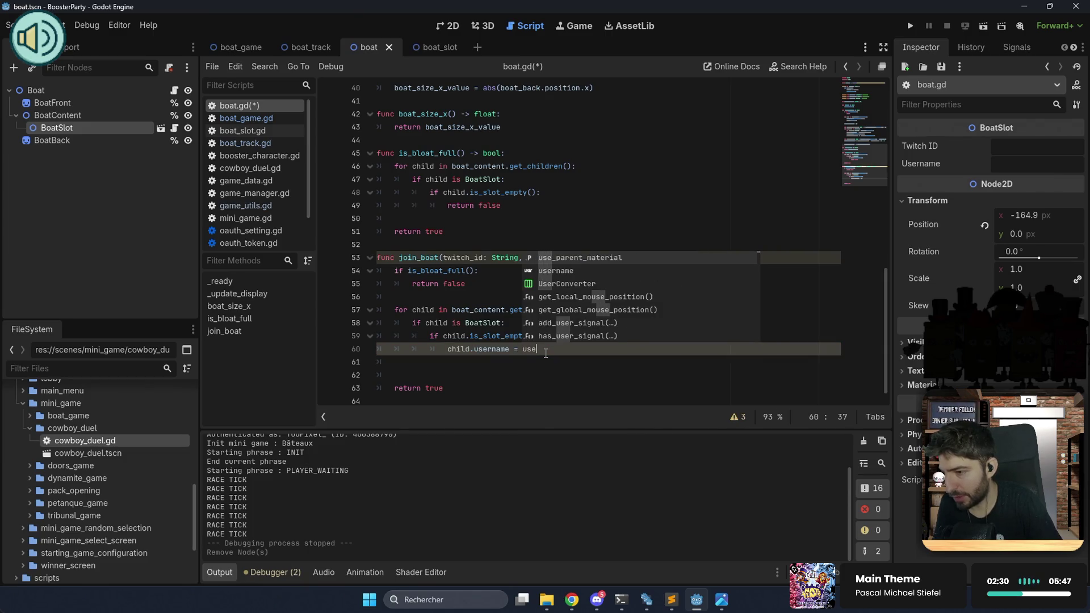
{"action": "key", "text": "Down"}
{"action": "key", "text": "Return"}
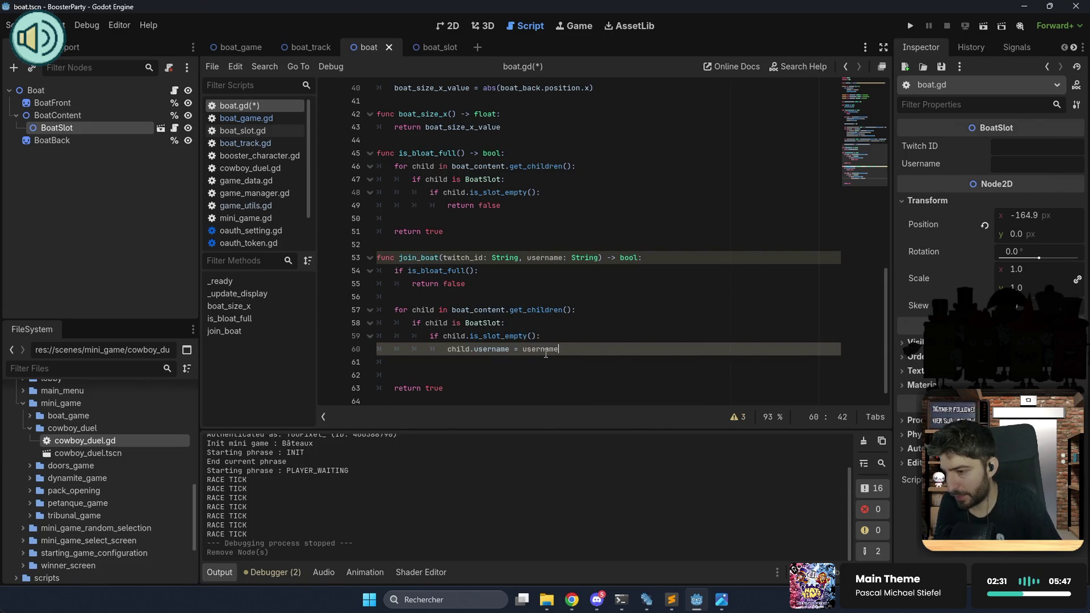
{"action": "key", "text": "Return"}
{"action": "type", "text": "child.twitch_id ="}
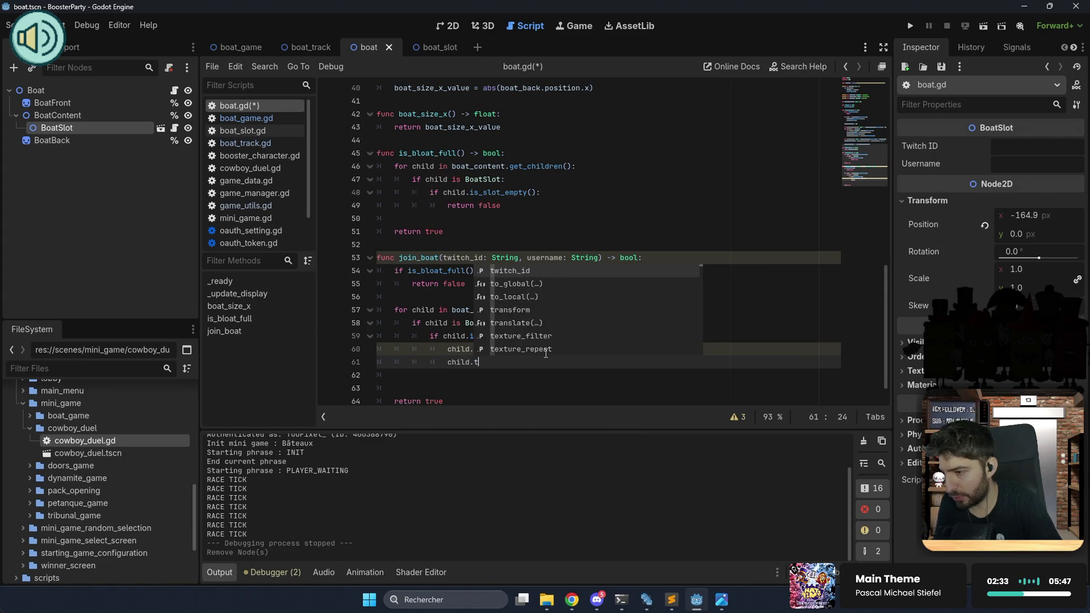
{"action": "type", "text": " t"}
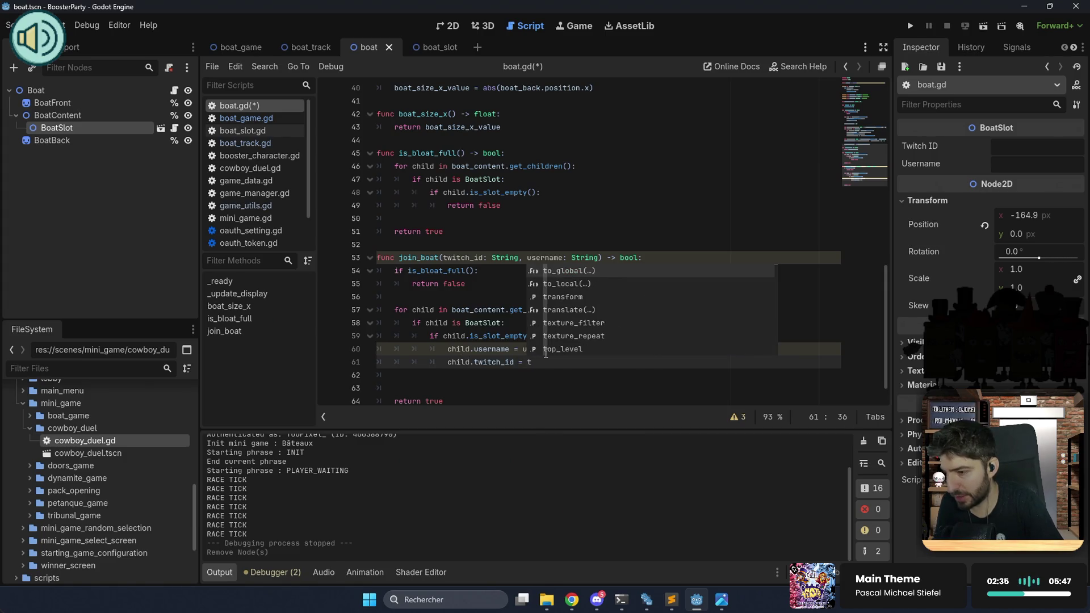
{"action": "type", "text": "w"}
{"action": "key", "text": "Return"}
{"action": "key", "text": "Return"}
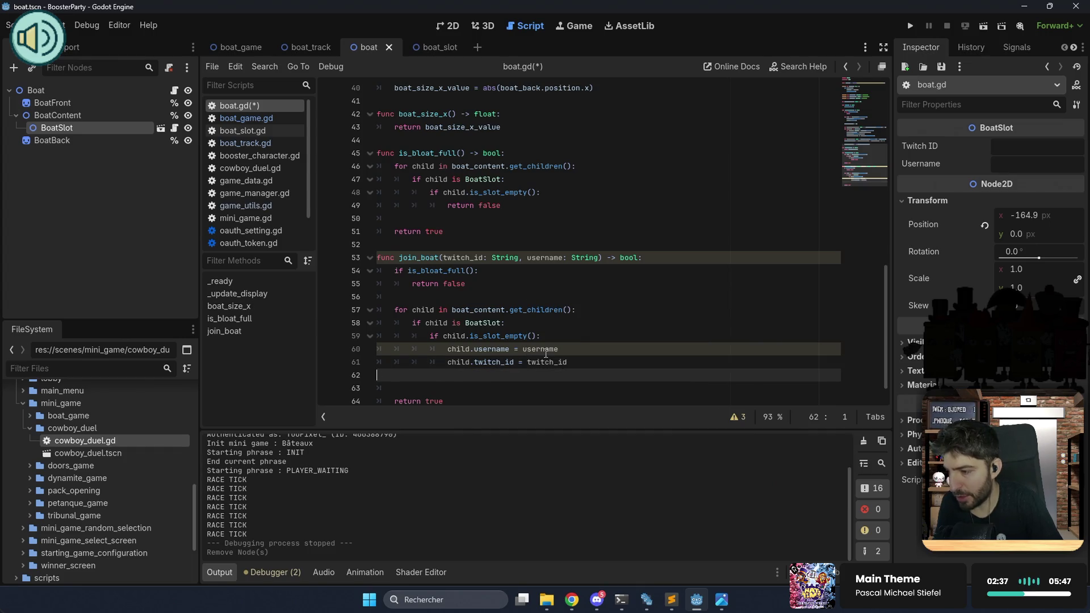
{"action": "key", "text": "BackSpace"}
{"action": "key", "text": "ctrl+s"}
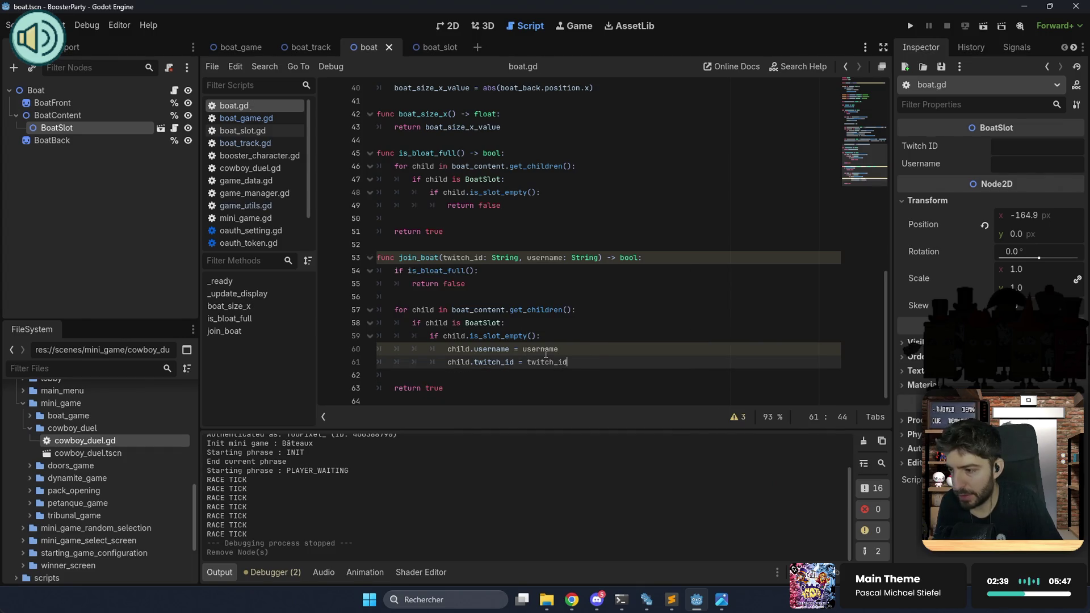
{"action": "left_click", "coordinate": [593, 336]}
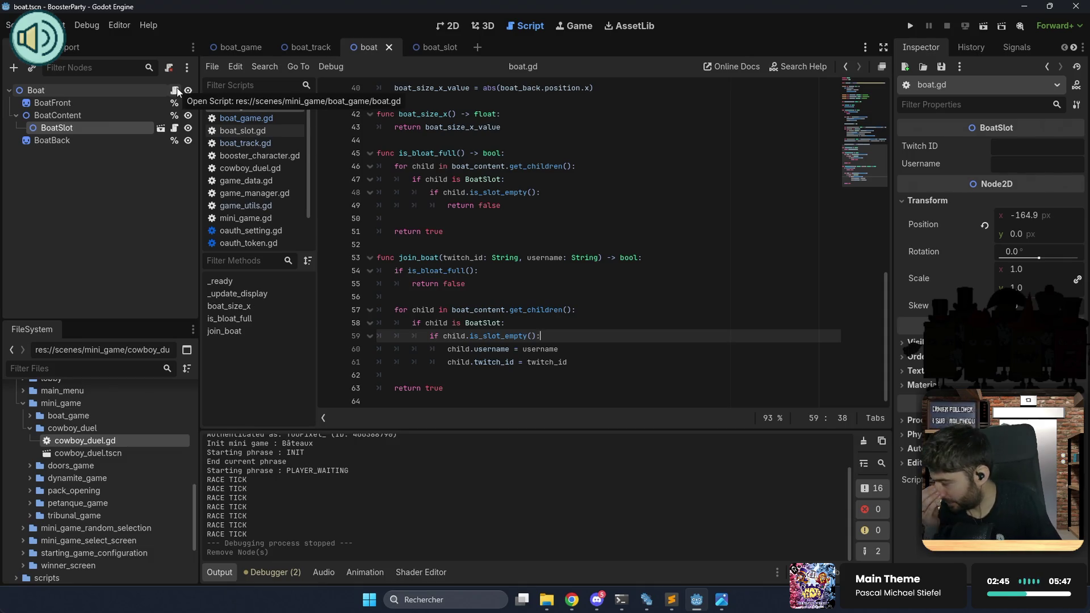
In boat_game.gd, replace the pass on line 94 with 'if selected_track as BoatTrack'.
{"action": "left_click", "coordinate": [247, 45]}
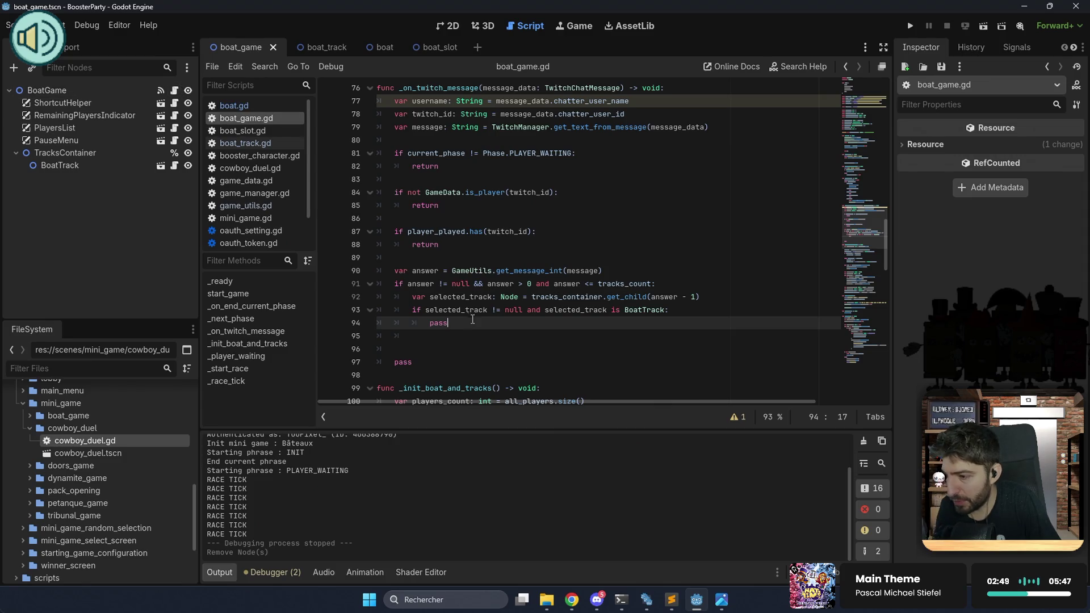
{"action": "double_click", "coordinate": [446, 323]}
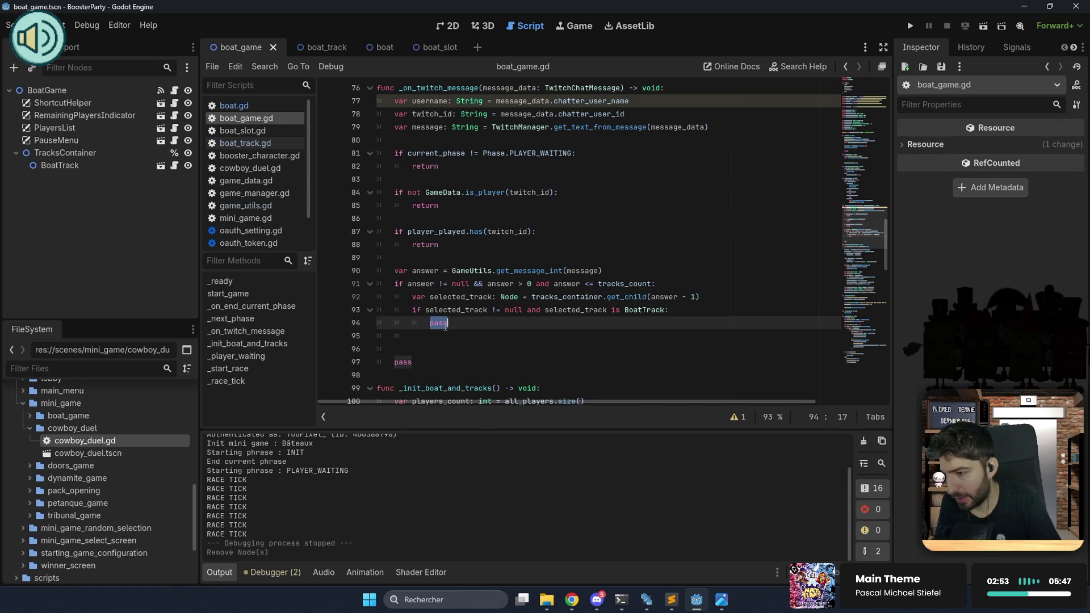
{"action": "type", "text": "if selected_track.j"}
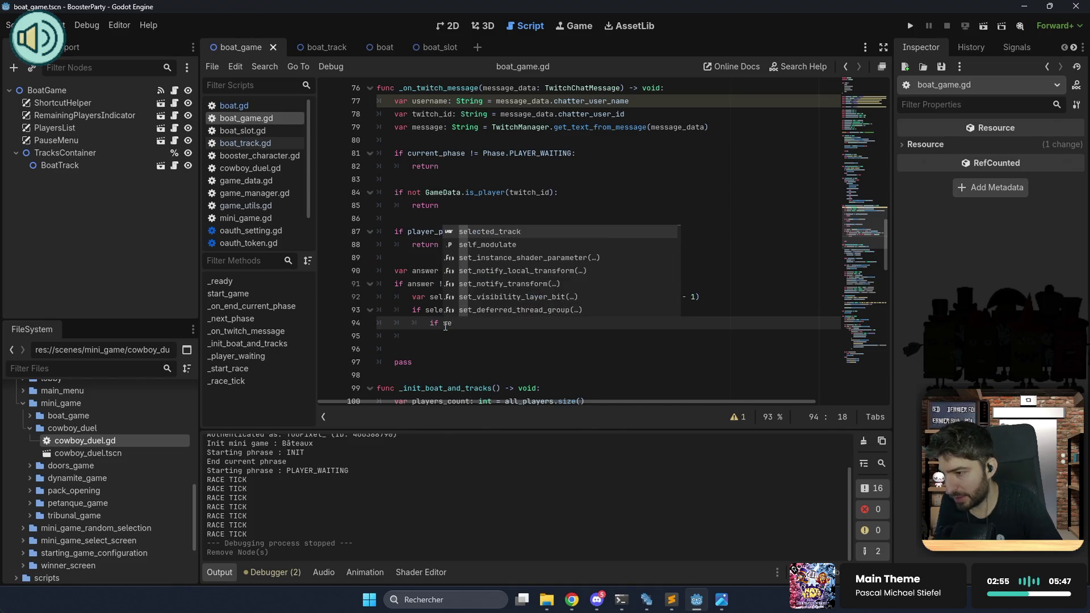
{"action": "type", "text": "oi"}
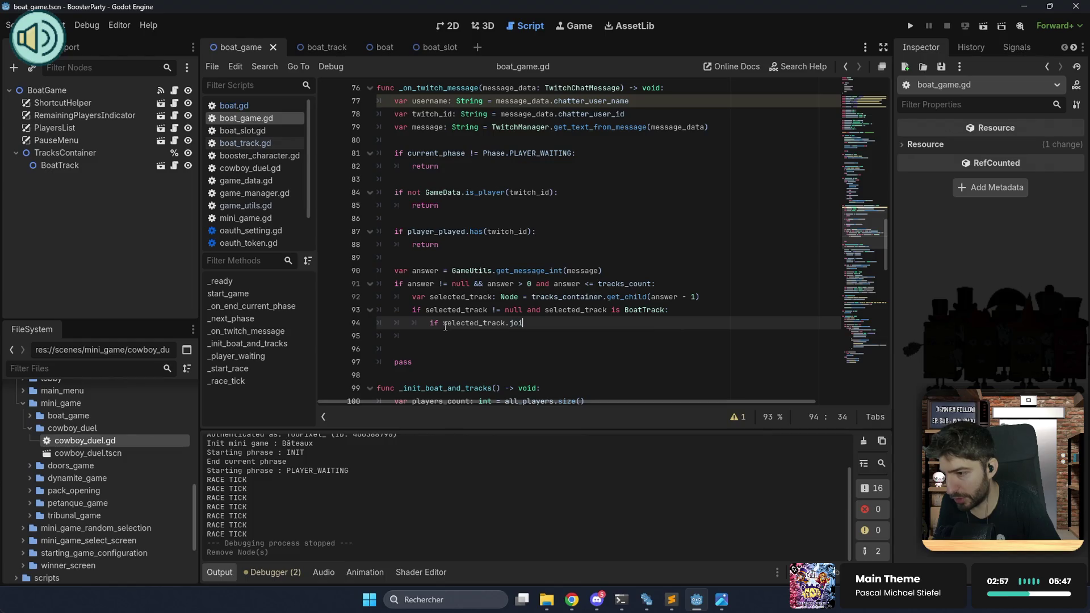
{"action": "key", "text": "BackSpace"}
{"action": "key", "text": "BackSpace"}
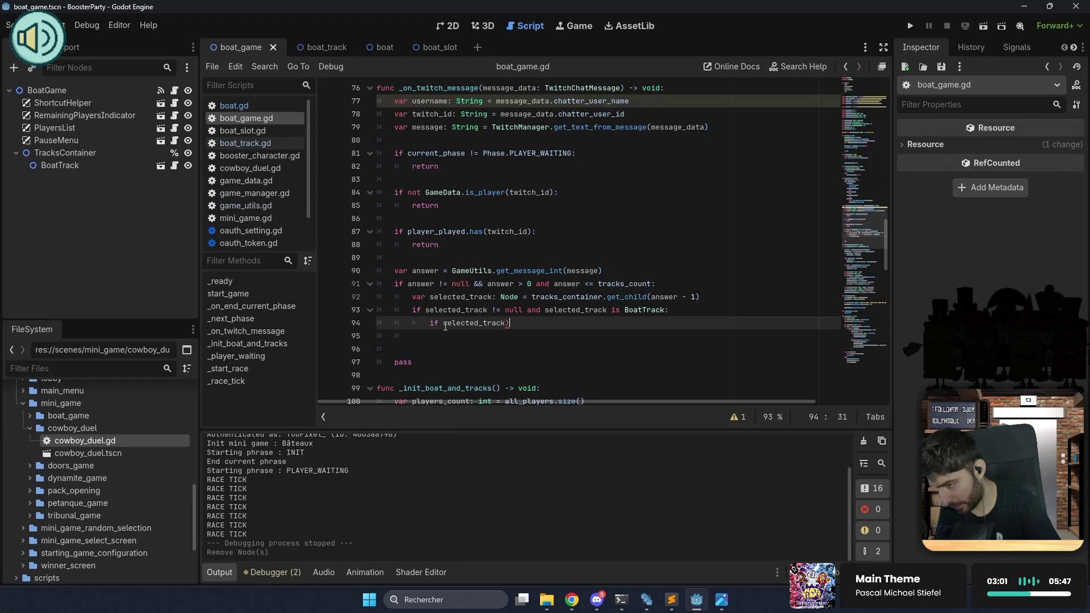
{"action": "type", "text": "as BoatTrack"}
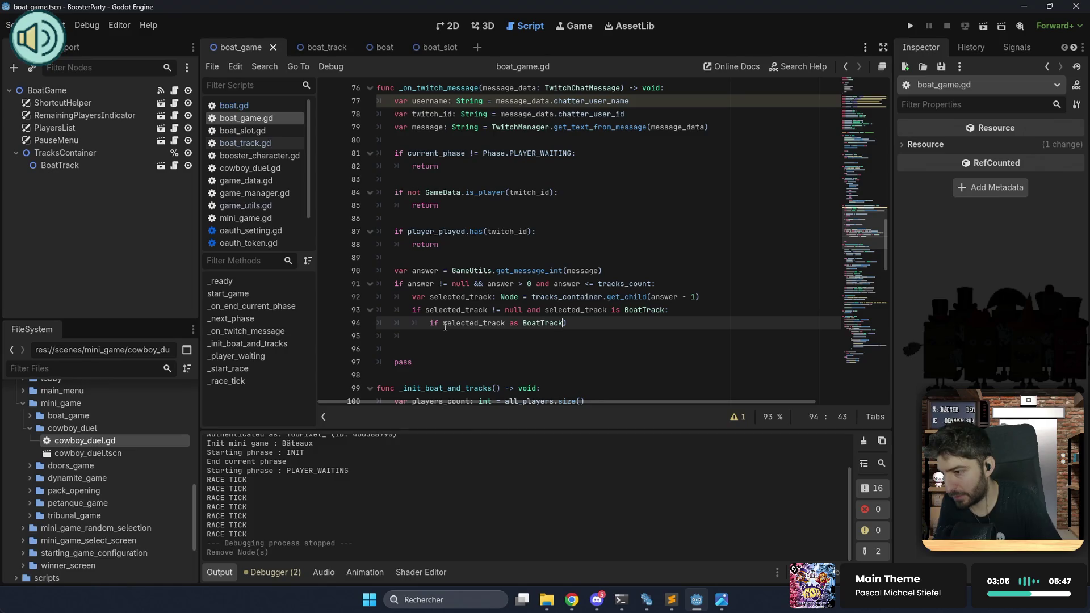
{"action": "type", "text": "("}
{"action": "key", "text": "BackSpace"}
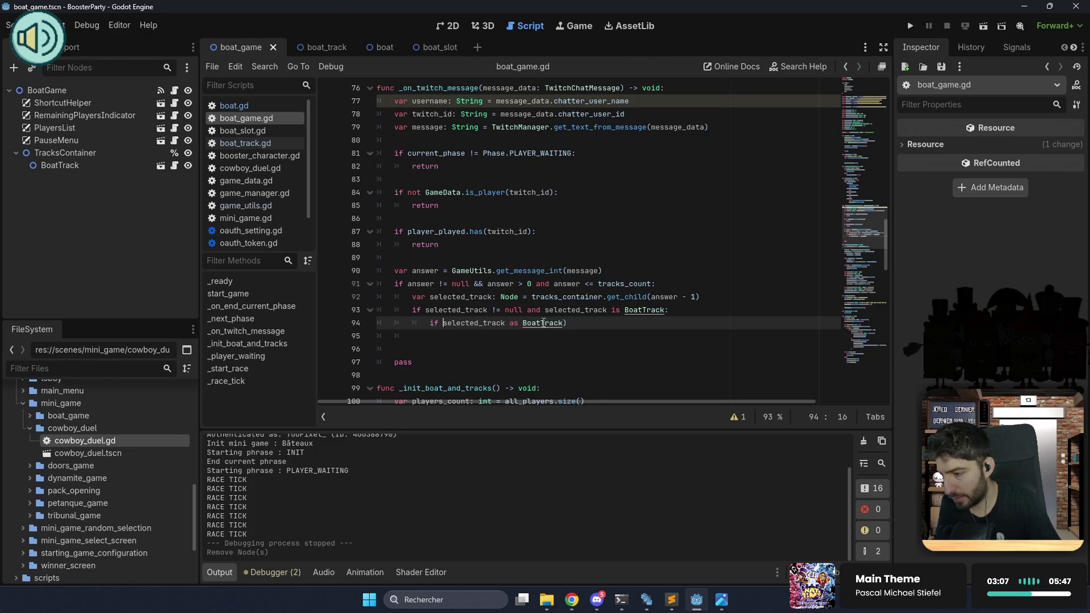
Drop the BoatTrack cast and start the member access 'selected_track.bo'.
{"action": "left_click", "coordinate": [543, 323]}
{"action": "key", "text": "Delete"}
{"action": "key", "text": "Delete"}
{"action": "key", "text": "Delete"}
{"action": "type", "text": "S"}
{"action": "key", "text": "BackSpace"}
{"action": "key", "text": "BackSpace"}
{"action": "key", "text": "BackSpace"}
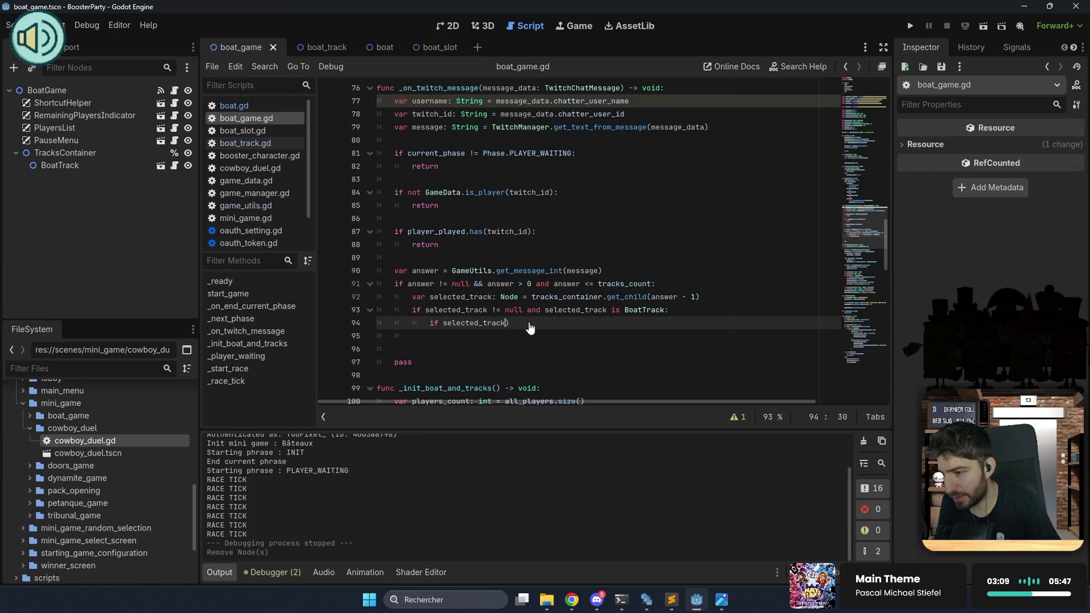
{"action": "type", "text": ".bo"}
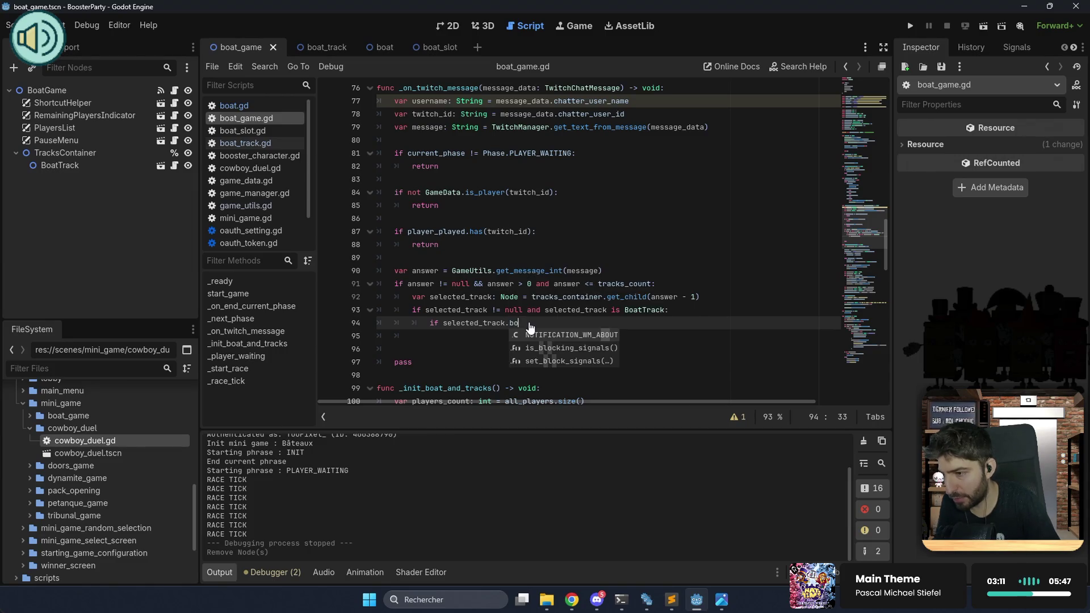
Rewrite line 94 as '(selected_track as BoatTrack).boat.join_boat(twitch_id, username)'.
{"action": "double_click", "coordinate": [494, 322]}
{"action": "type", "text": "("}
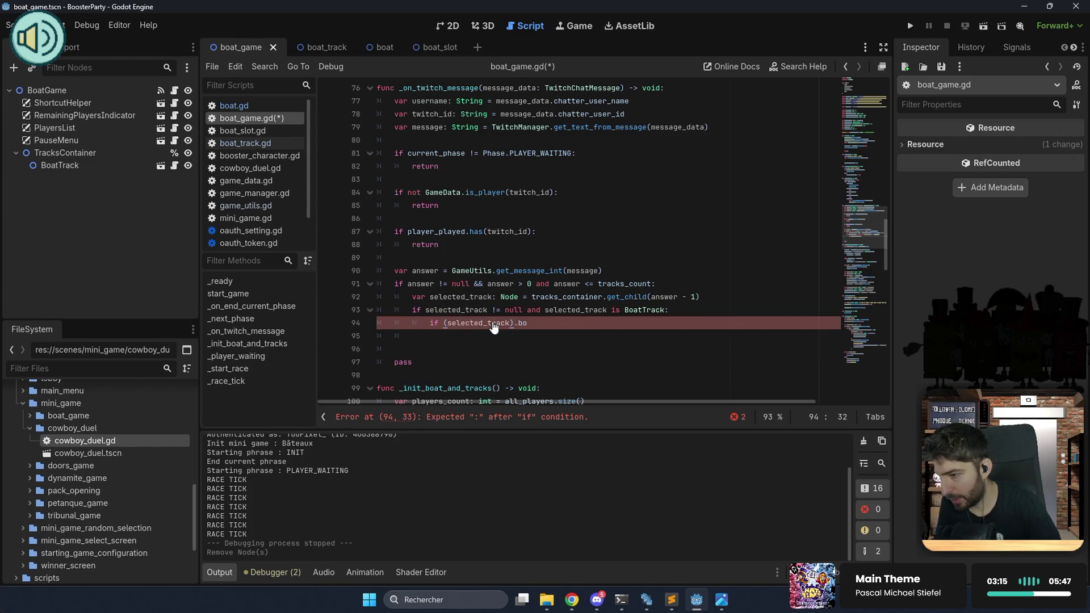
{"action": "type", "text": " as bo"}
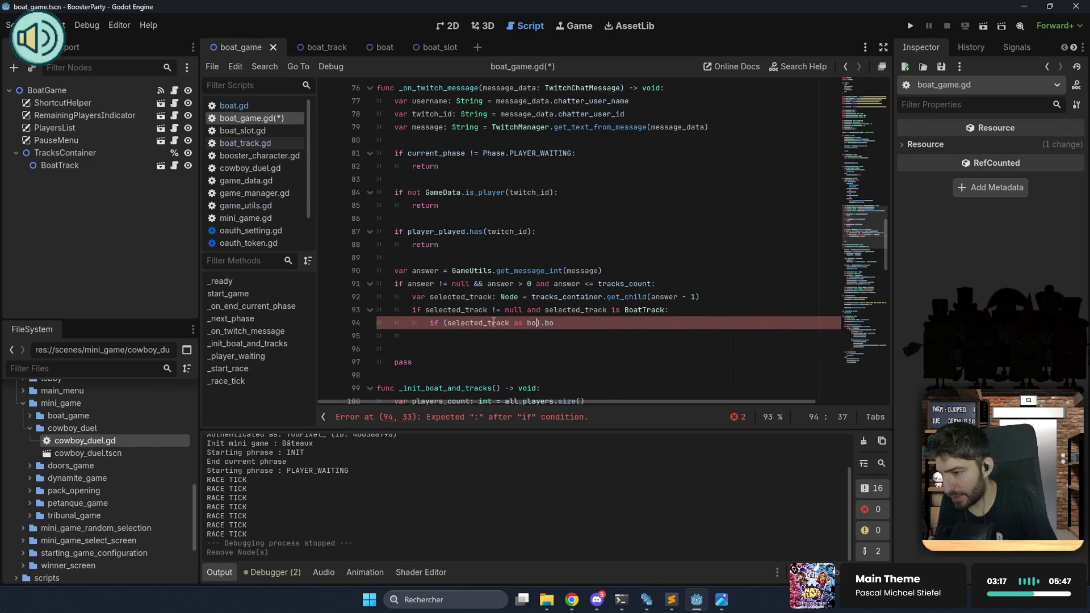
{"action": "type", "text": "att"}
{"action": "key", "text": "Return"}
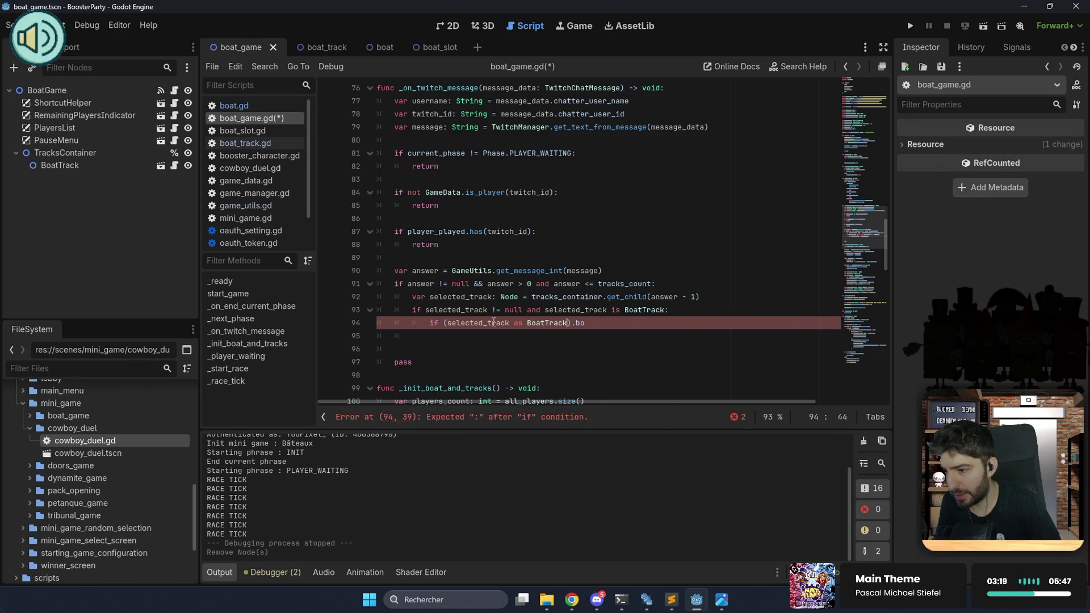
{"action": "type", "text": "at."}
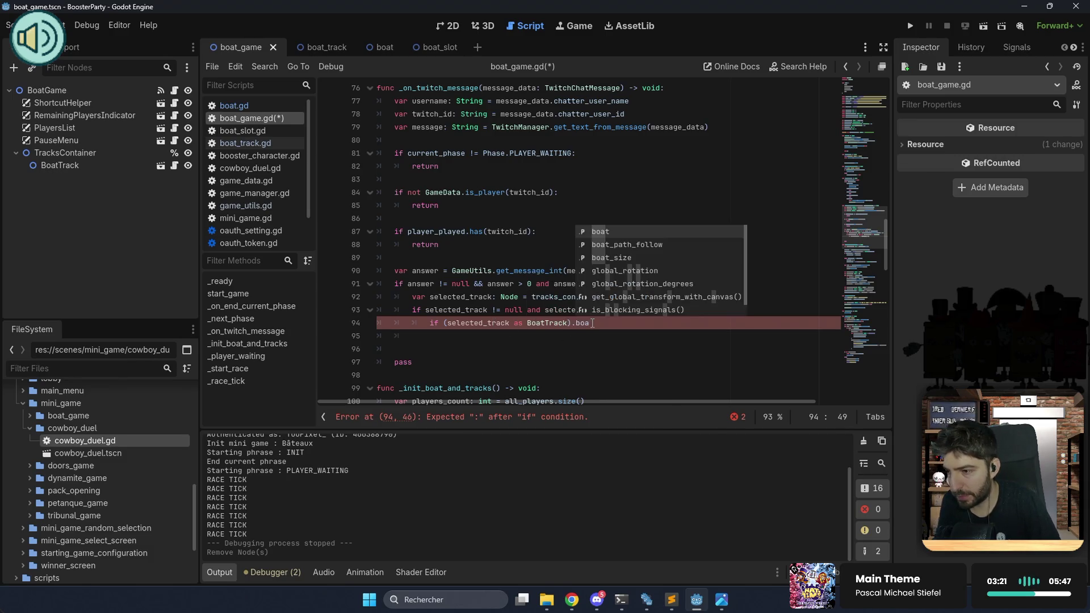
{"action": "type", "text": "jo"}
{"action": "key", "text": "Return"}
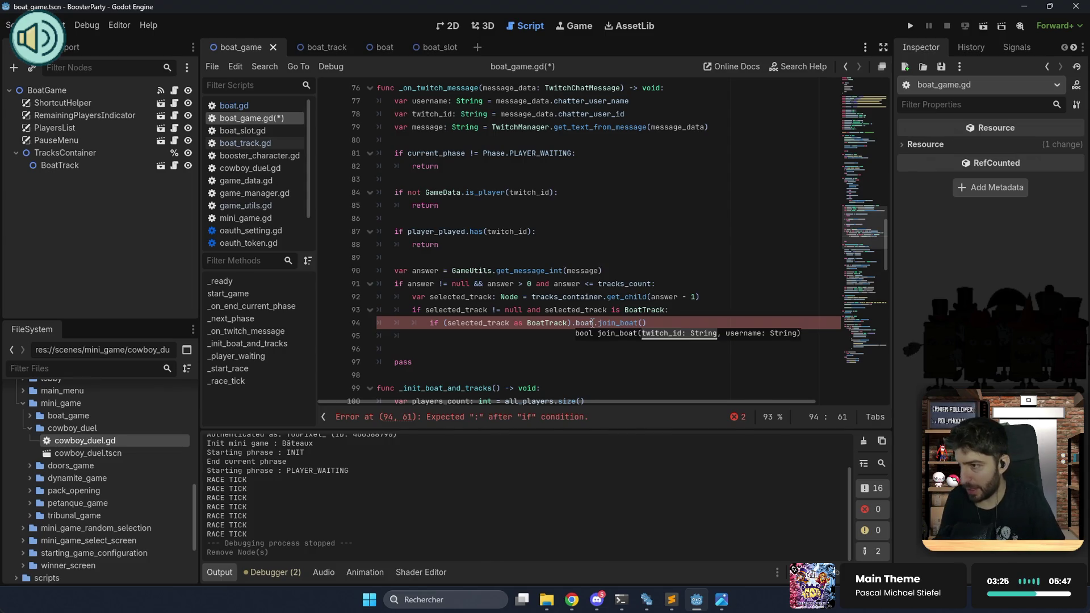
{"action": "key", "text": "Return"}
{"action": "type", "text": "tw"}
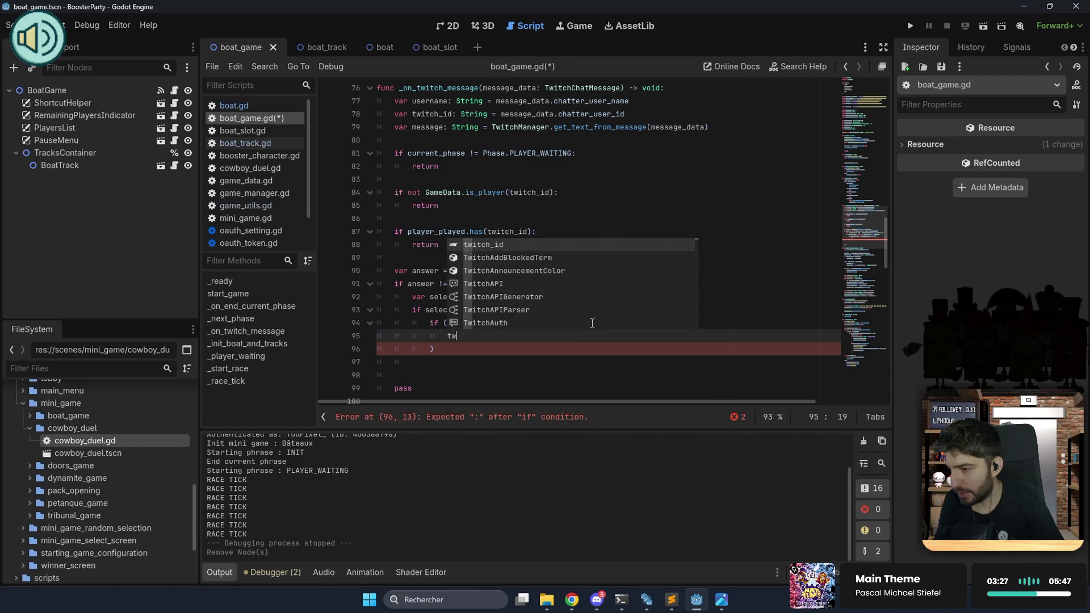
{"action": "key", "text": "Return"}
{"action": "type", "text": ","}
{"action": "key", "text": "Return"}
{"action": "type", "text": "sername"}
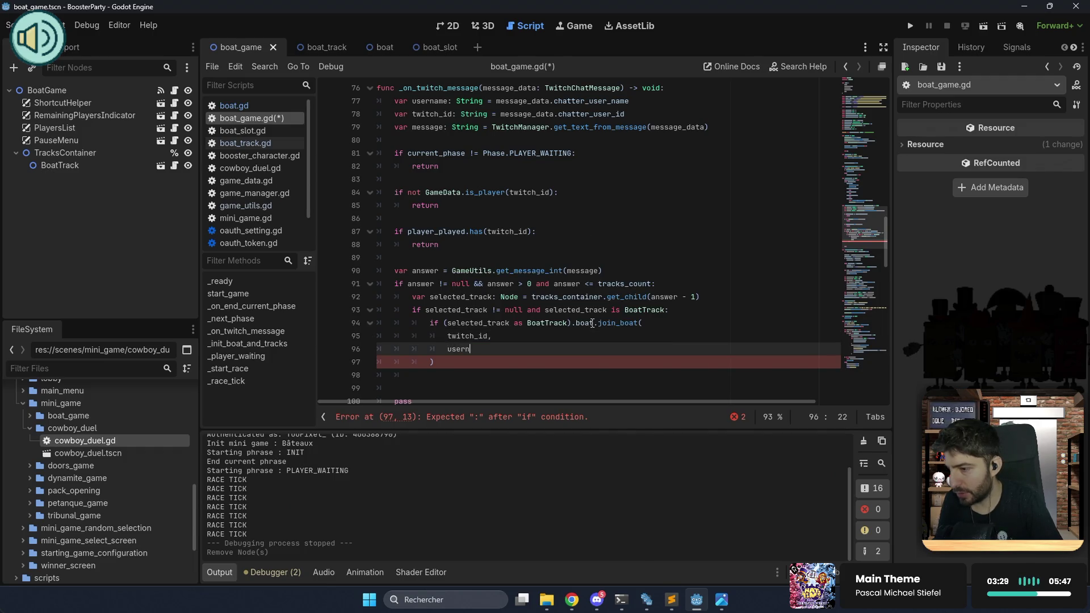
End the if with a colon, add 'player_played.push(twitch_id)' in its body, and save.
{"action": "left_click", "coordinate": [495, 363]}
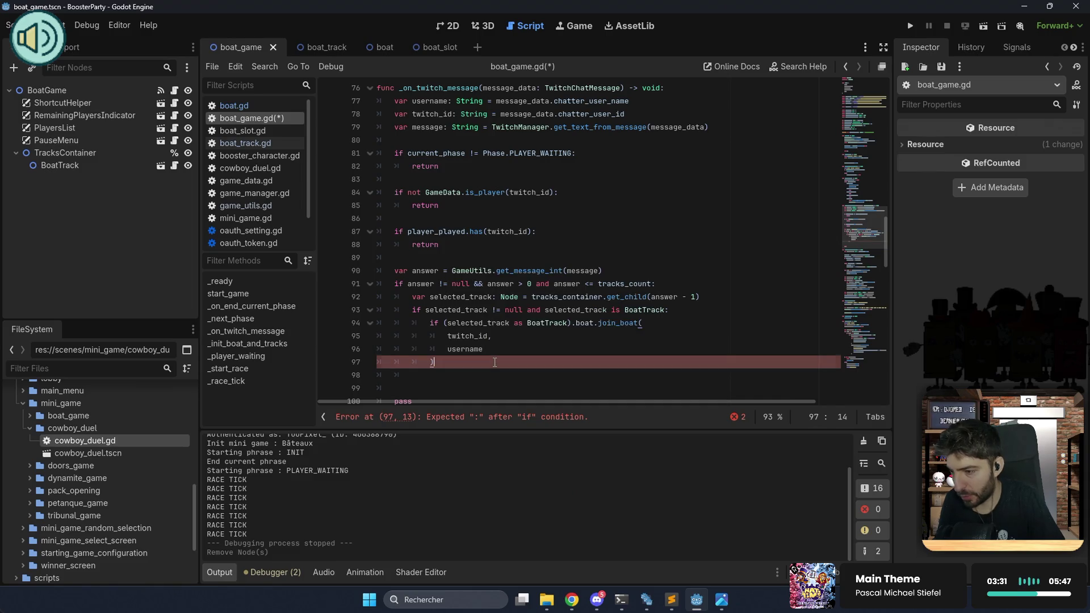
{"action": "type", "text": ":"}
{"action": "key", "text": "Return"}
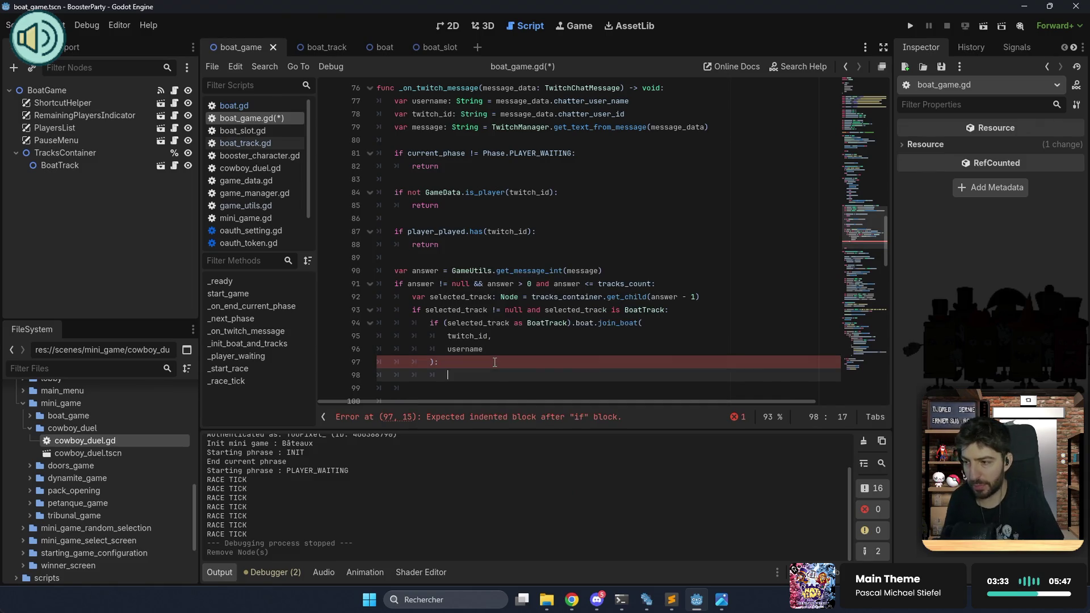
{"action": "type", "text": "pl"}
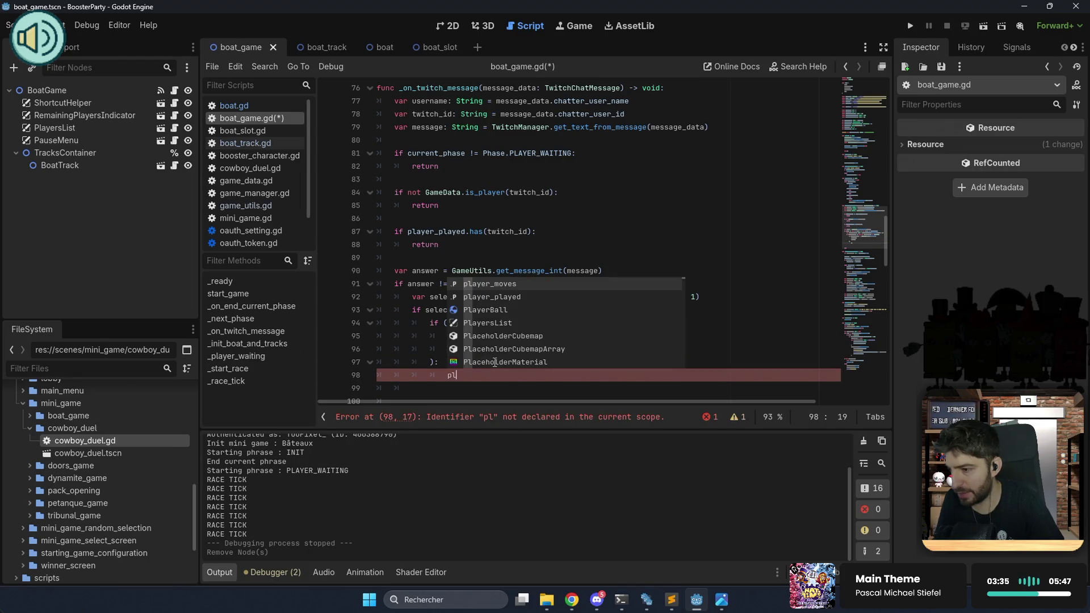
{"action": "key", "text": "Down"}
{"action": "key", "text": "Return"}
{"action": "type", "text": "."}
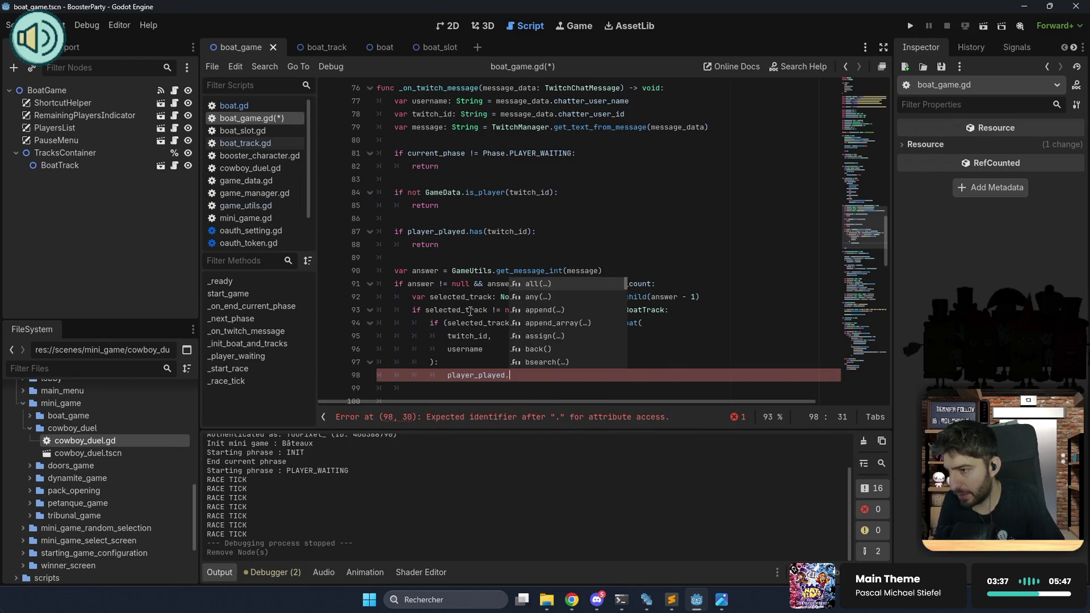
{"action": "mouse_move", "coordinate": [461, 233]}
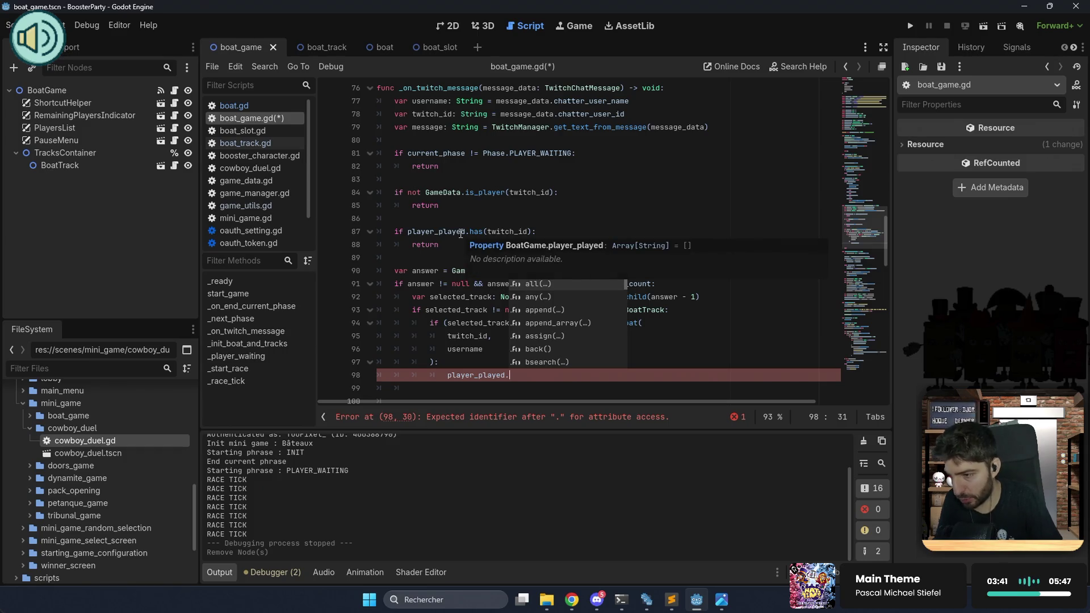
{"action": "type", "text": "tw"}
{"action": "key", "text": "BackSpace"}
{"action": "key", "text": "BackSpace"}
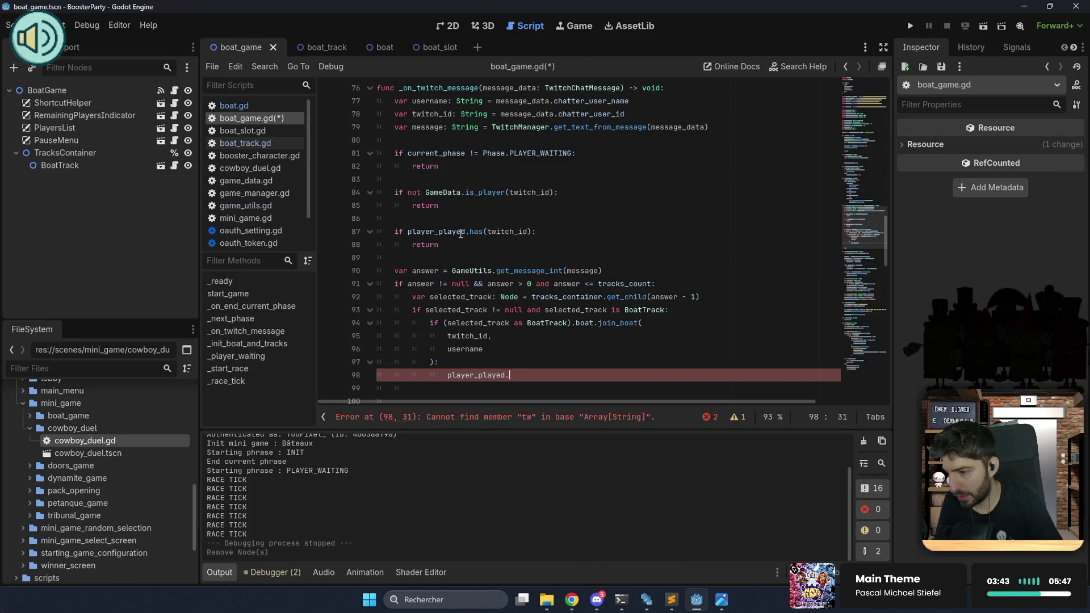
{"action": "type", "text": "push(t"}
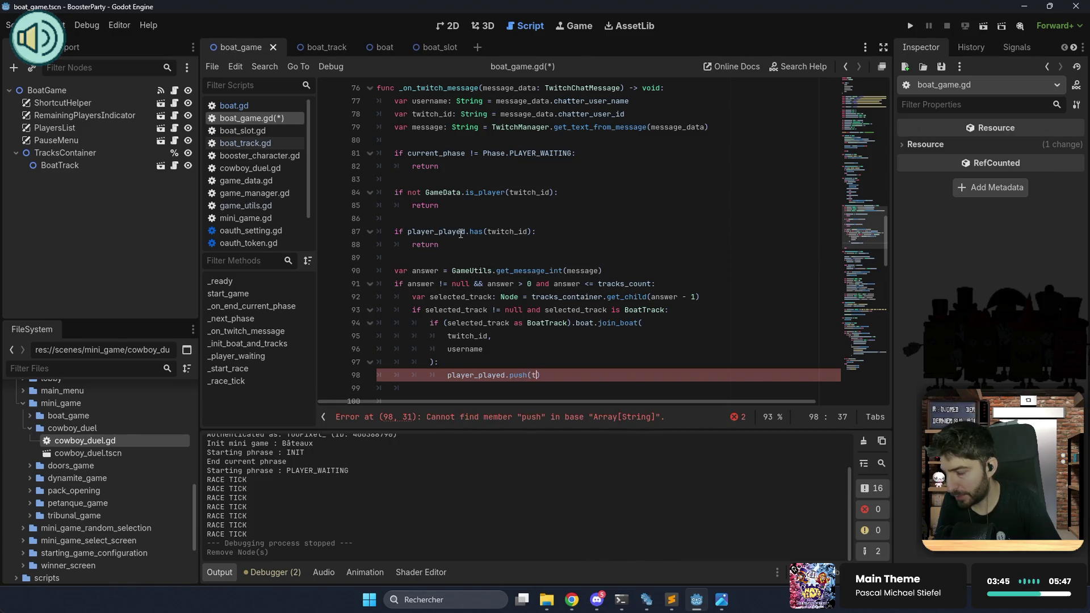
{"action": "type", "text": "witch_id"}
{"action": "key", "text": "ctrl+s"}
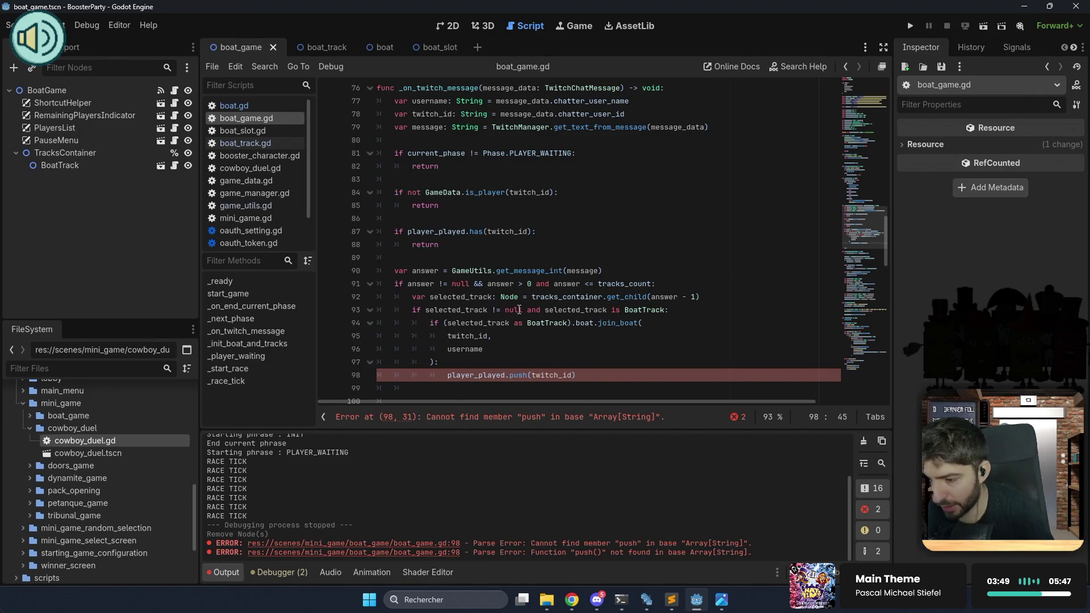
Change player_played.push to player_played.append(twitch_id) on line 98.
{"action": "double_click", "coordinate": [518, 375]}
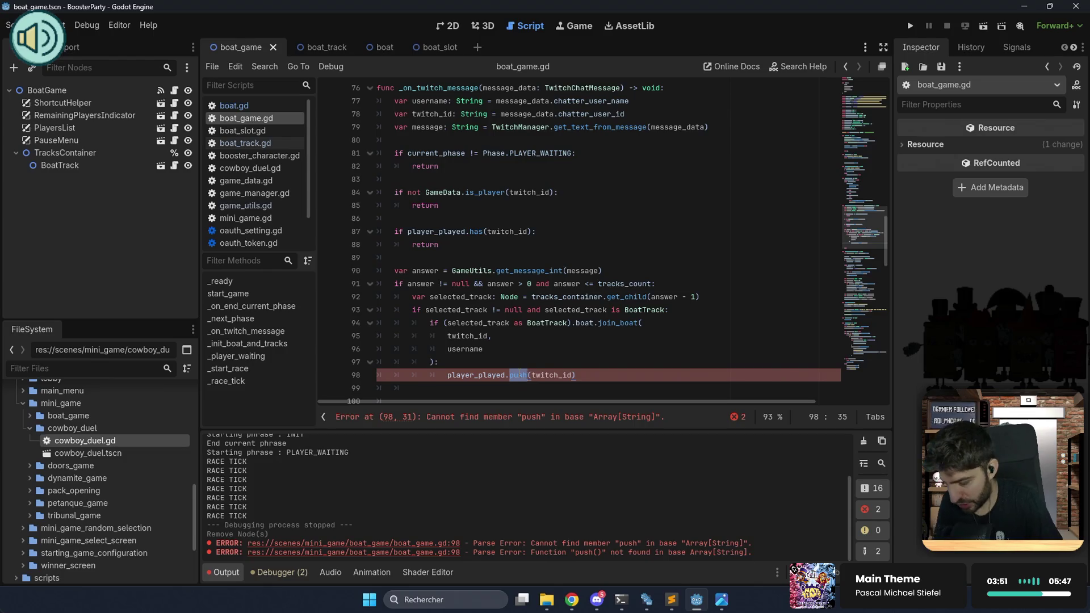
{"action": "type", "text": "append"}
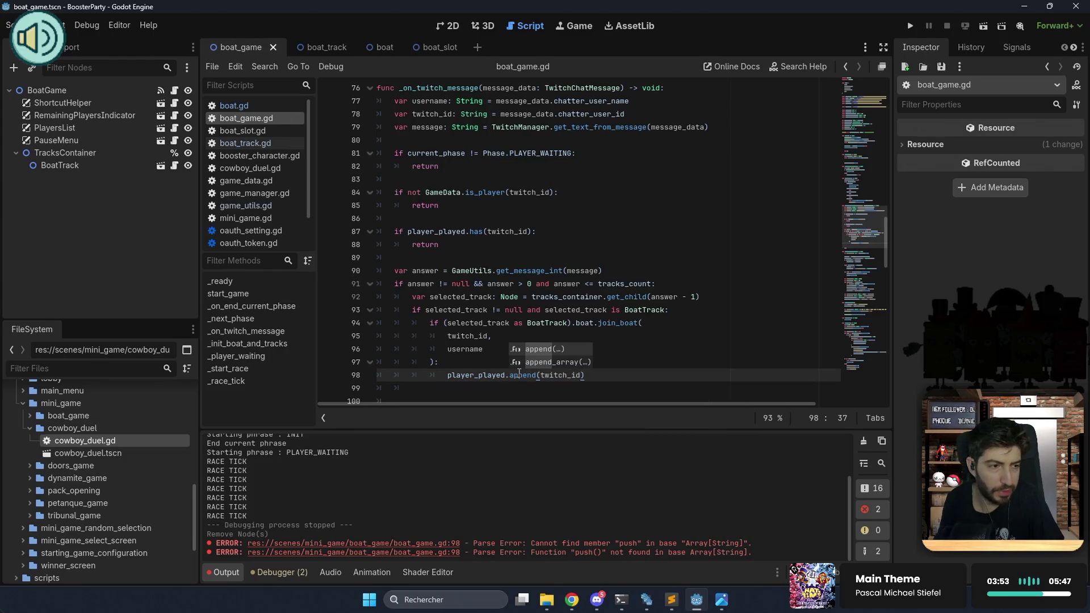
{"action": "left_click", "coordinate": [492, 352]}
Delete the leftover pass and empty lines, then save boat_game.gd.
{"action": "scroll", "coordinate": [492, 353], "scroll_direction": "down", "scroll_amount": 2}
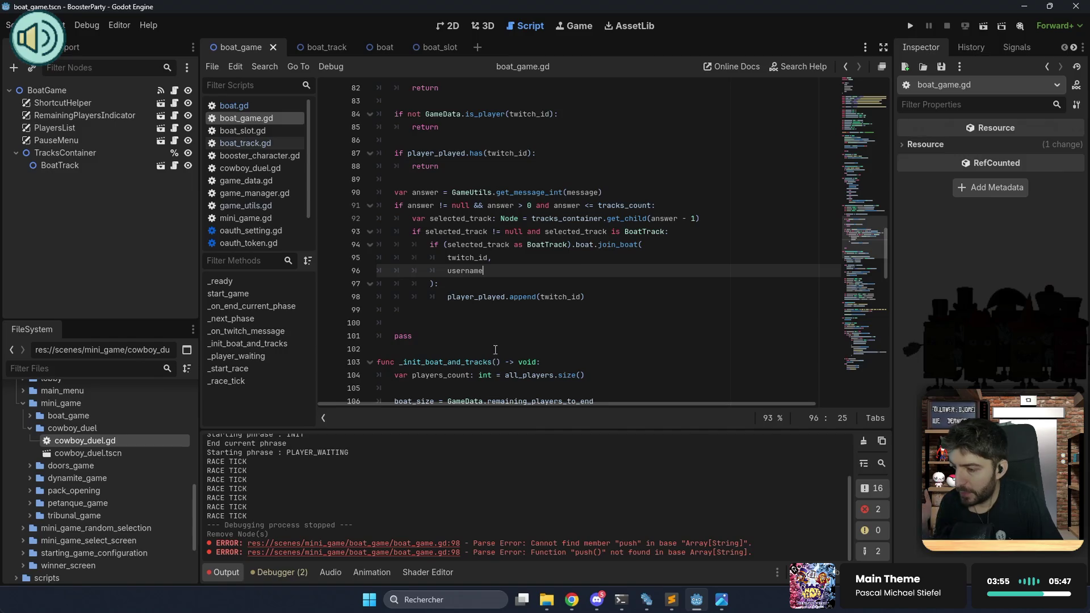
{"action": "left_click_drag", "start_coordinate": [477, 336], "coordinate": [494, 314]}
{"action": "key", "text": "BackSpace"}
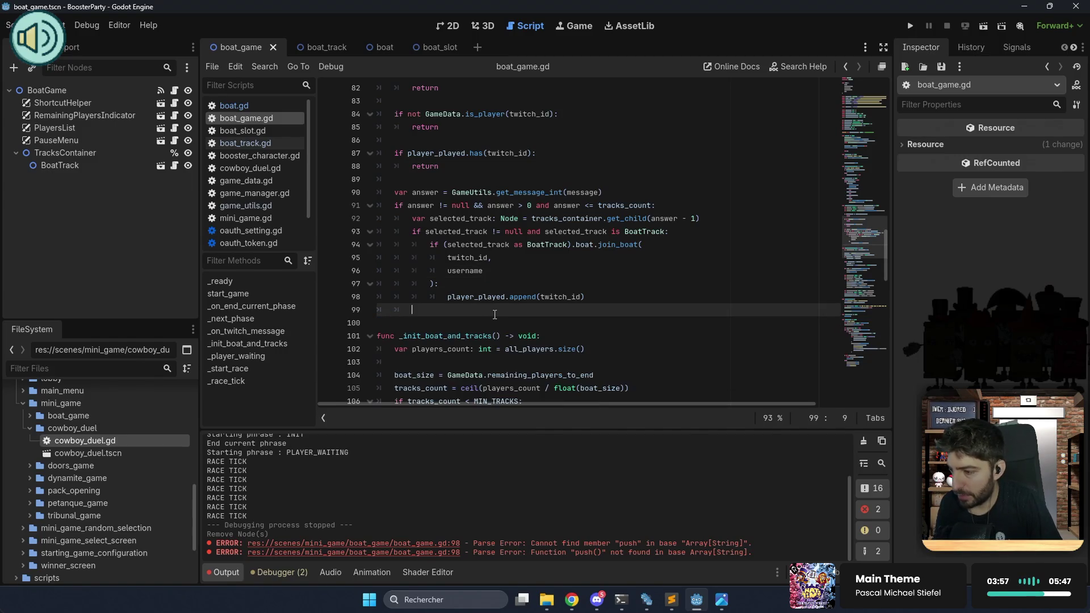
{"action": "scroll", "coordinate": [549, 258], "scroll_direction": "up", "scroll_amount": 3}
{"action": "left_click", "coordinate": [559, 256]}
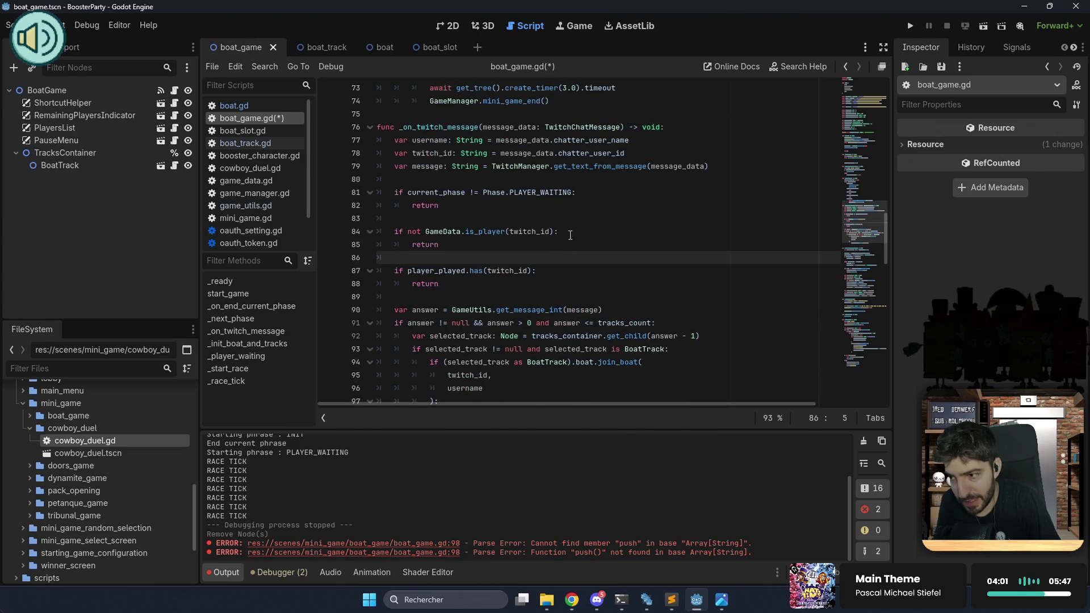
{"action": "left_click", "coordinate": [569, 238]}
{"action": "key", "text": "ctrl+s"}
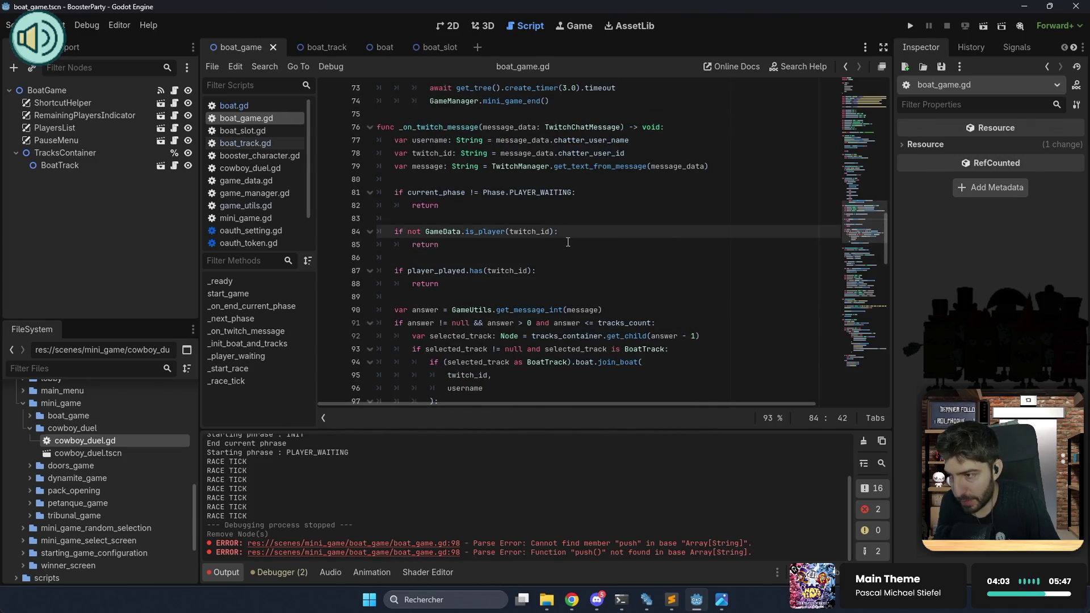
{"action": "scroll", "coordinate": [568, 243], "scroll_direction": "up", "scroll_amount": 9}
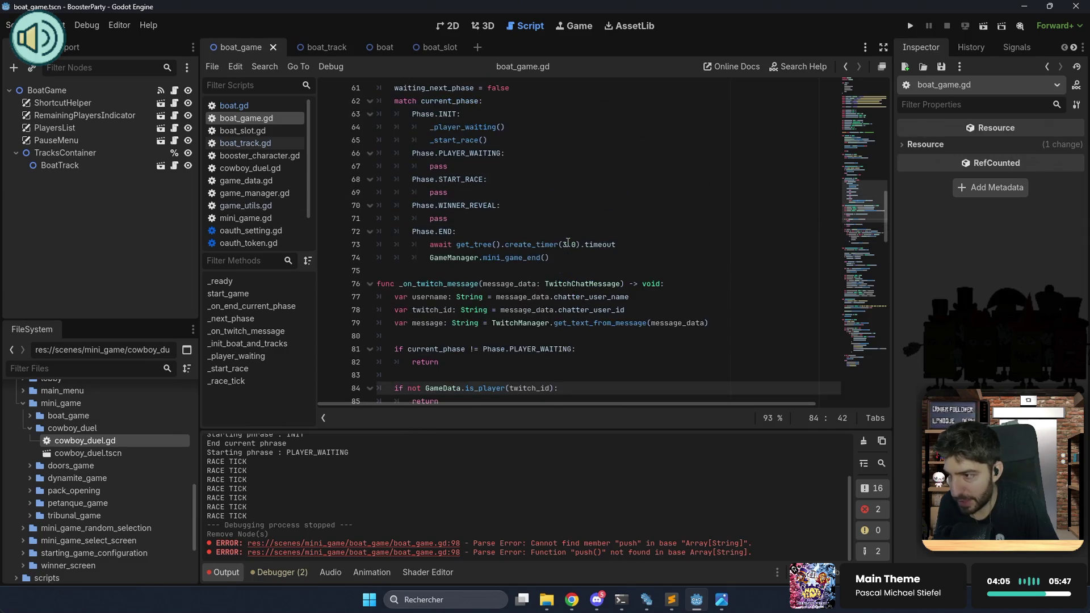
{"action": "scroll", "coordinate": [568, 242], "scroll_direction": "up", "scroll_amount": 3}
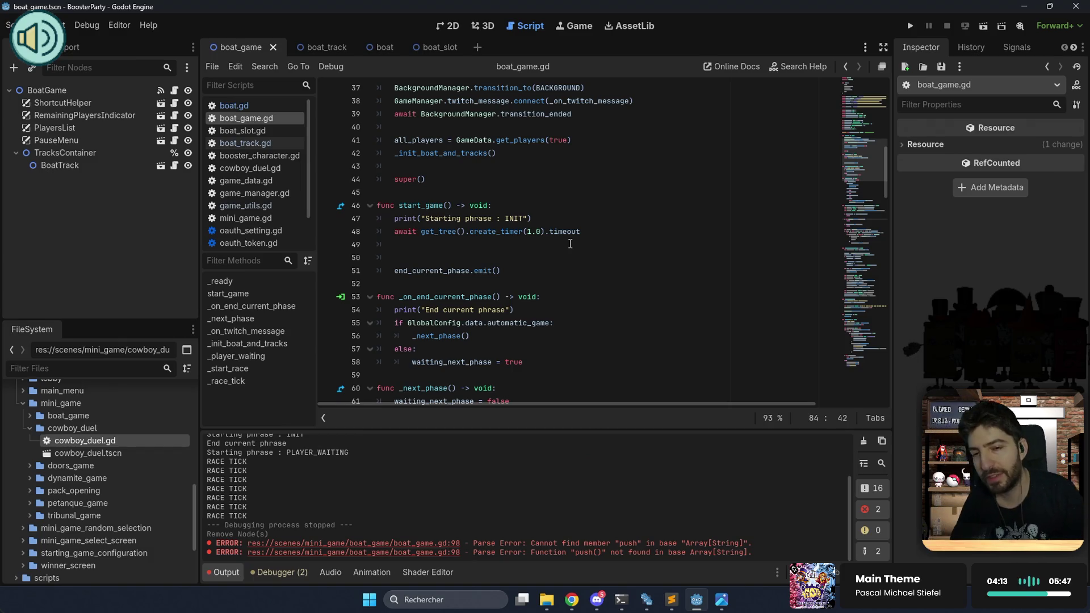
Run the project, get past the title screen, and pick Mode Arcade to reach the mini-game vote.
{"action": "left_click", "coordinate": [907, 29]}
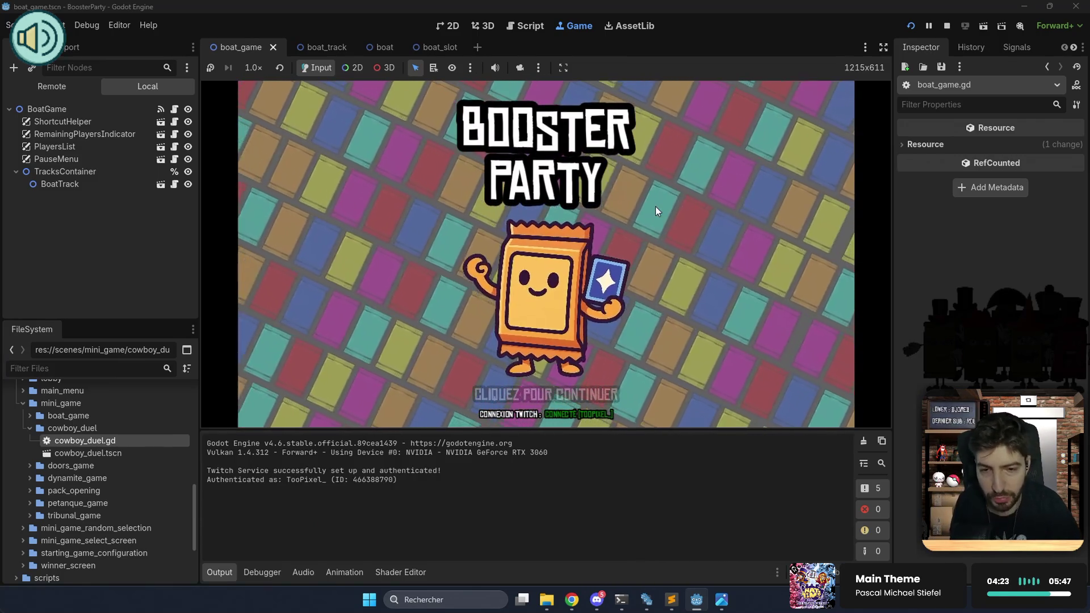
{"action": "left_click", "coordinate": [657, 232]}
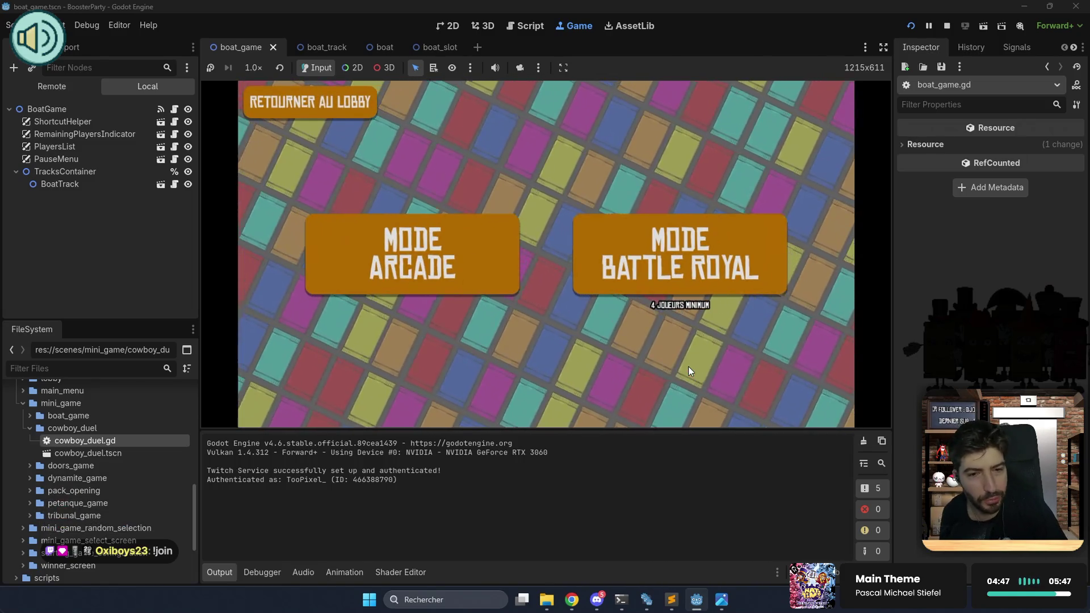
{"action": "left_click", "coordinate": [486, 272]}
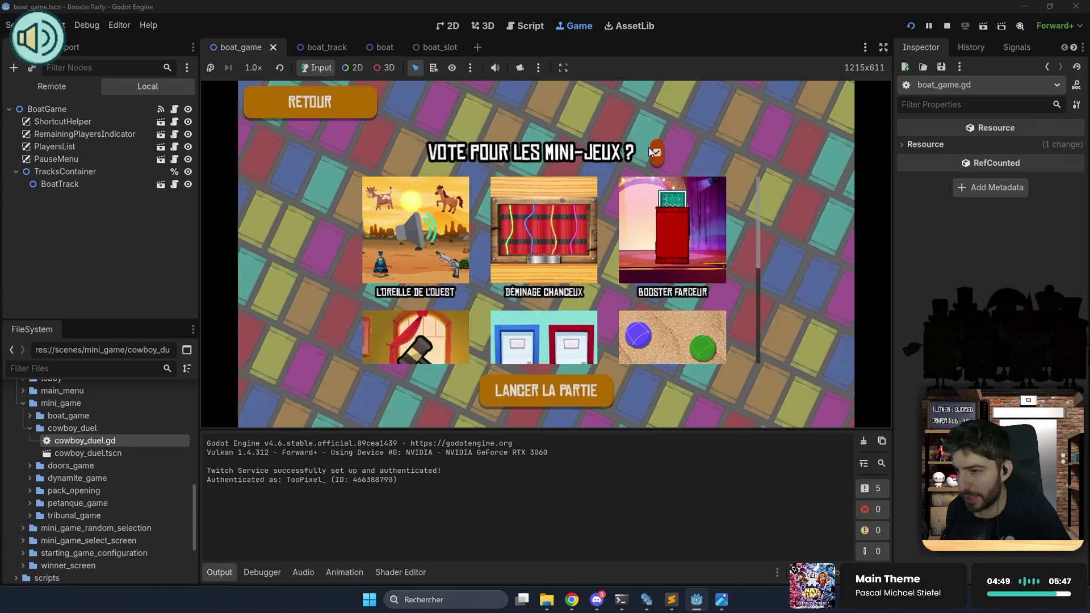
Turn off mini-game voting, play the boat race match, then stop the running game.
{"action": "left_click", "coordinate": [653, 150]}
{"action": "left_click", "coordinate": [557, 384]}
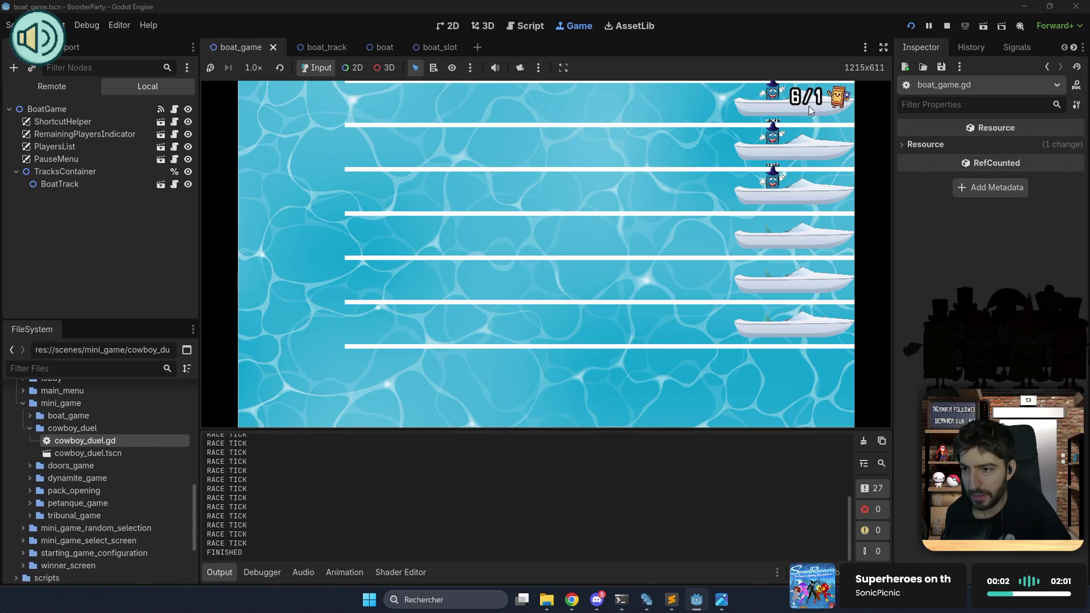
{"action": "left_click", "coordinate": [951, 23]}
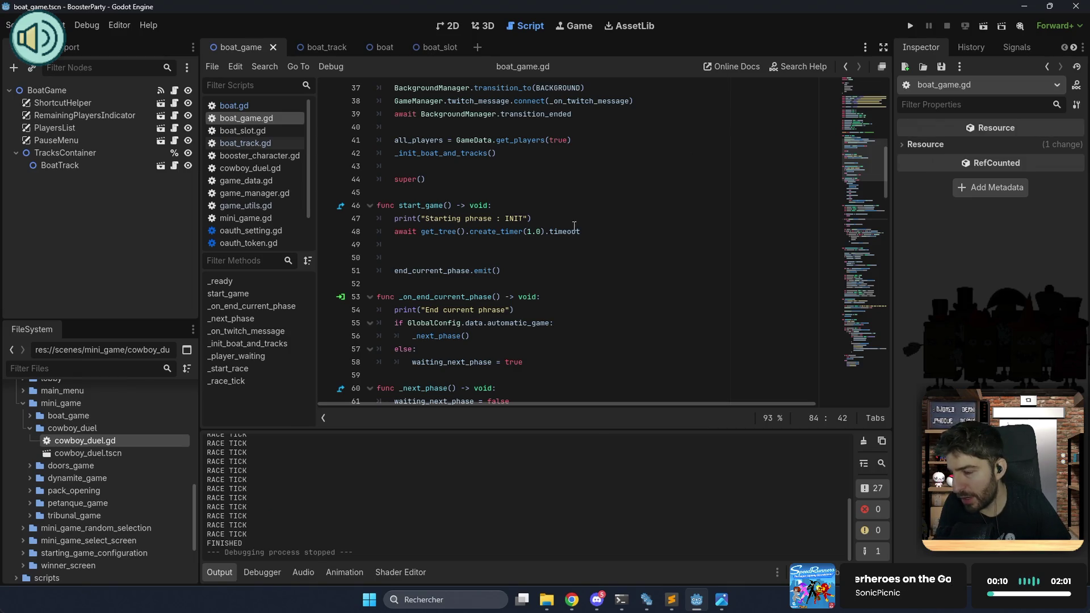
Go through the boat scene tab to open the boat_slot scene in the editor.
{"action": "left_click", "coordinate": [545, 218]}
{"action": "scroll", "coordinate": [546, 217], "scroll_direction": "up", "scroll_amount": 1}
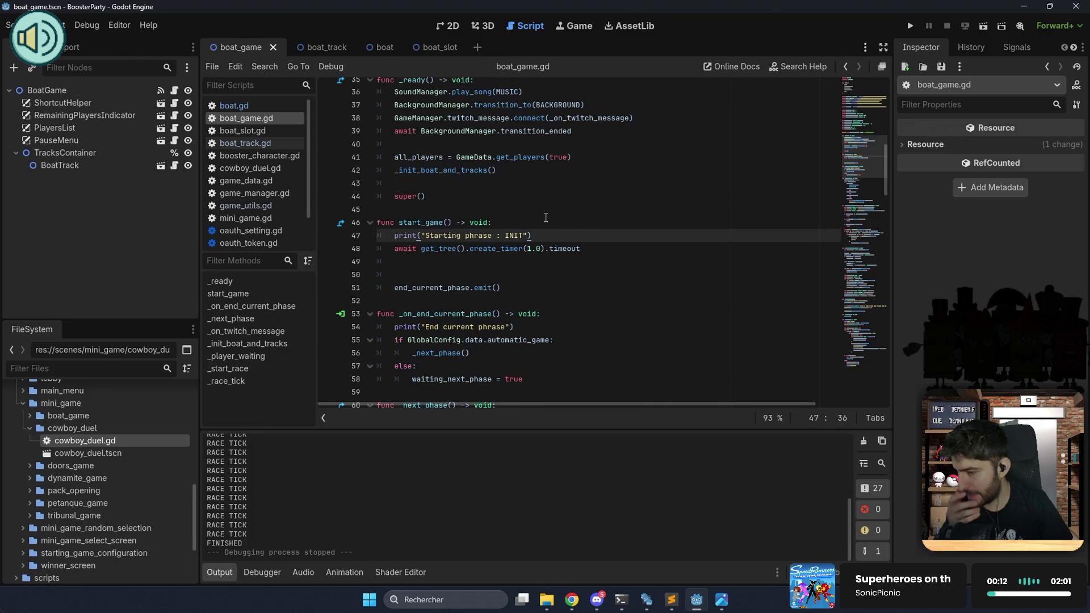
{"action": "scroll", "coordinate": [553, 216], "scroll_direction": "up", "scroll_amount": 3}
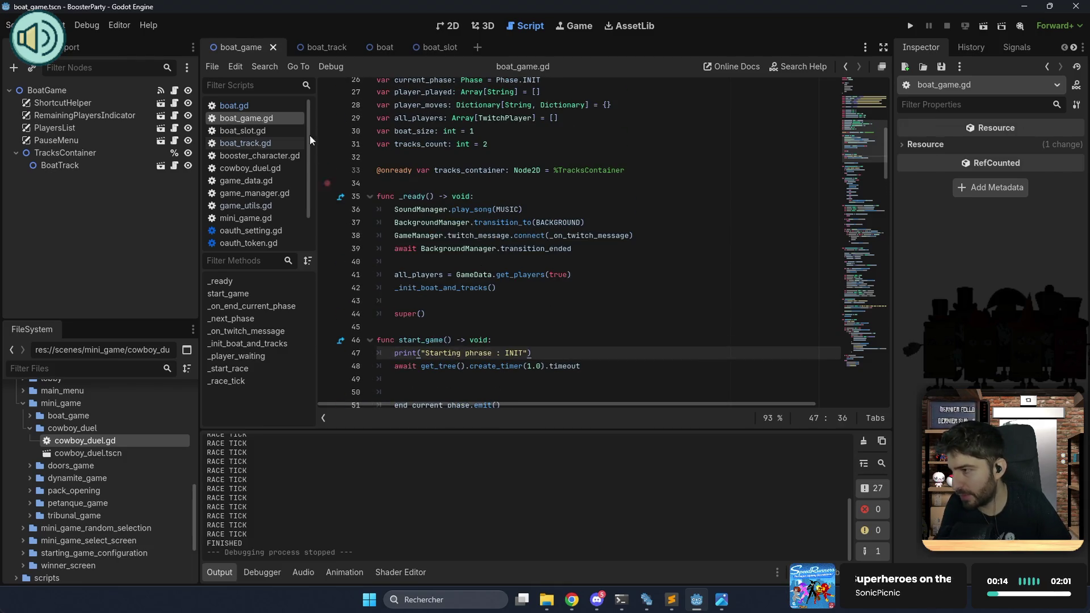
{"action": "left_click", "coordinate": [385, 47]}
{"action": "left_click", "coordinate": [426, 48]}
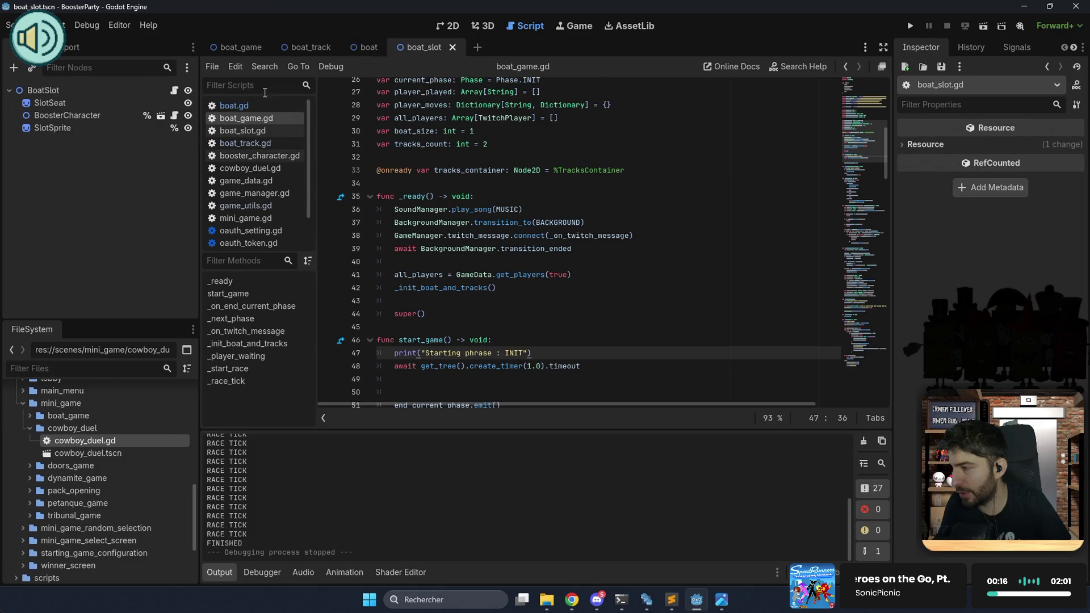
Open boat_slot.gd and review the if block in _update_display.
{"action": "left_click", "coordinate": [174, 91]}
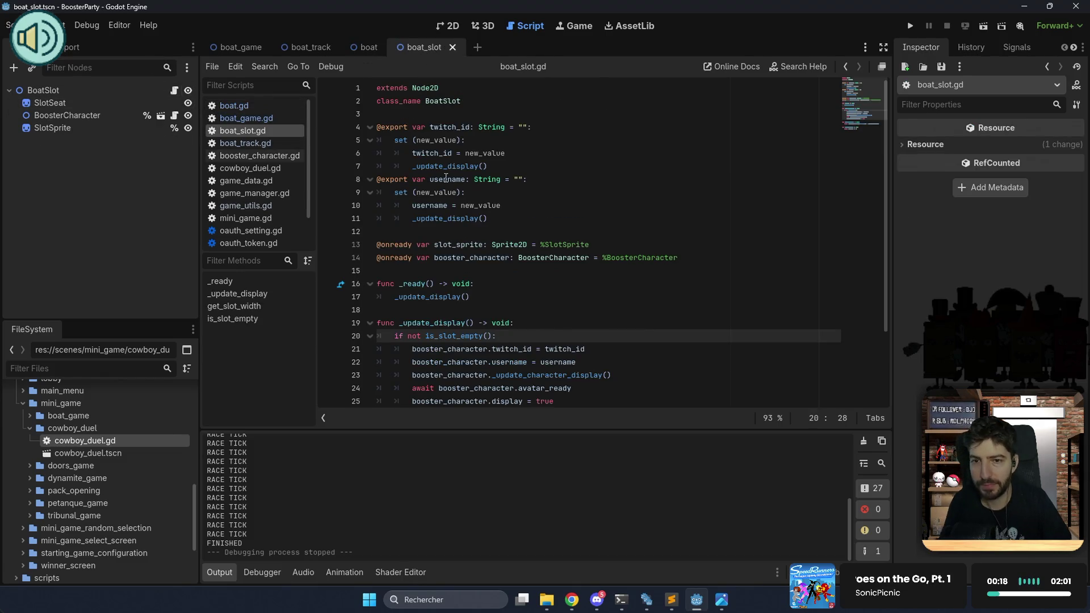
{"action": "scroll", "coordinate": [483, 226], "scroll_direction": "down", "scroll_amount": 3}
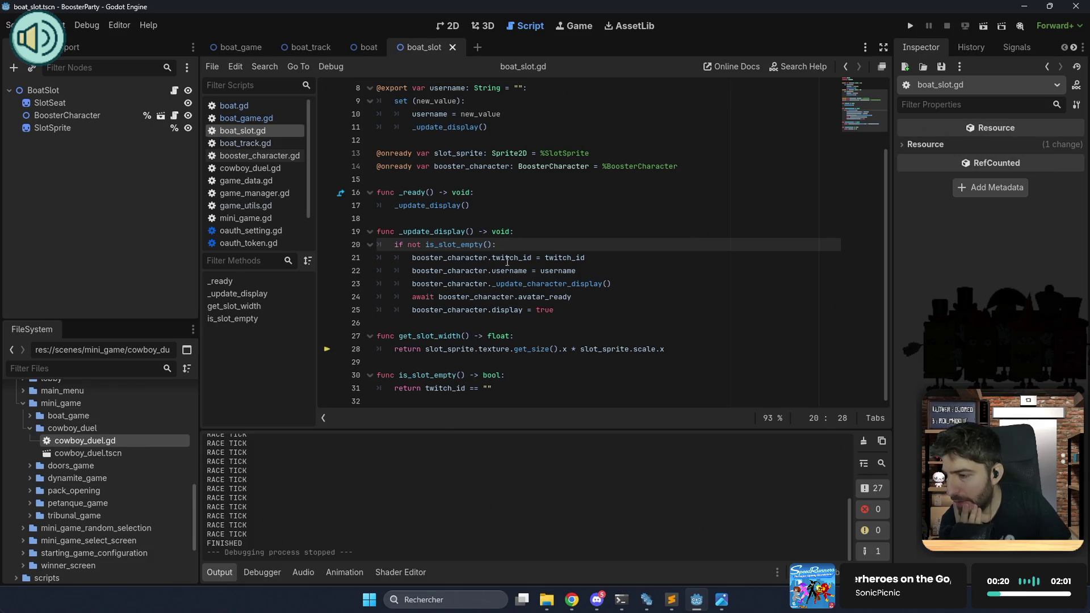
{"action": "left_click", "coordinate": [515, 259]}
{"action": "double_click", "coordinate": [508, 270]}
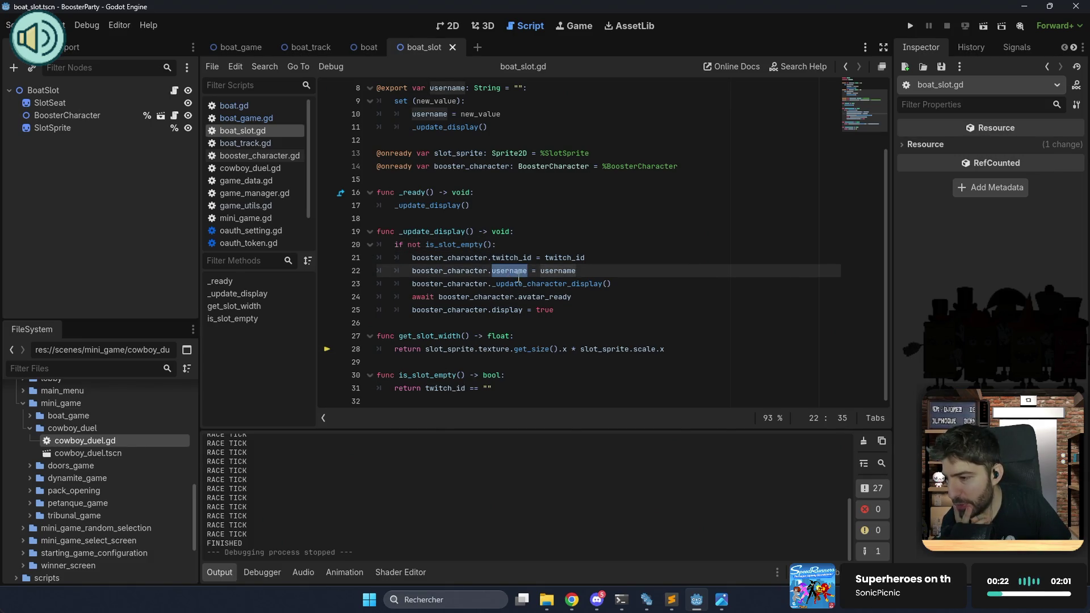
{"action": "double_click", "coordinate": [525, 283]}
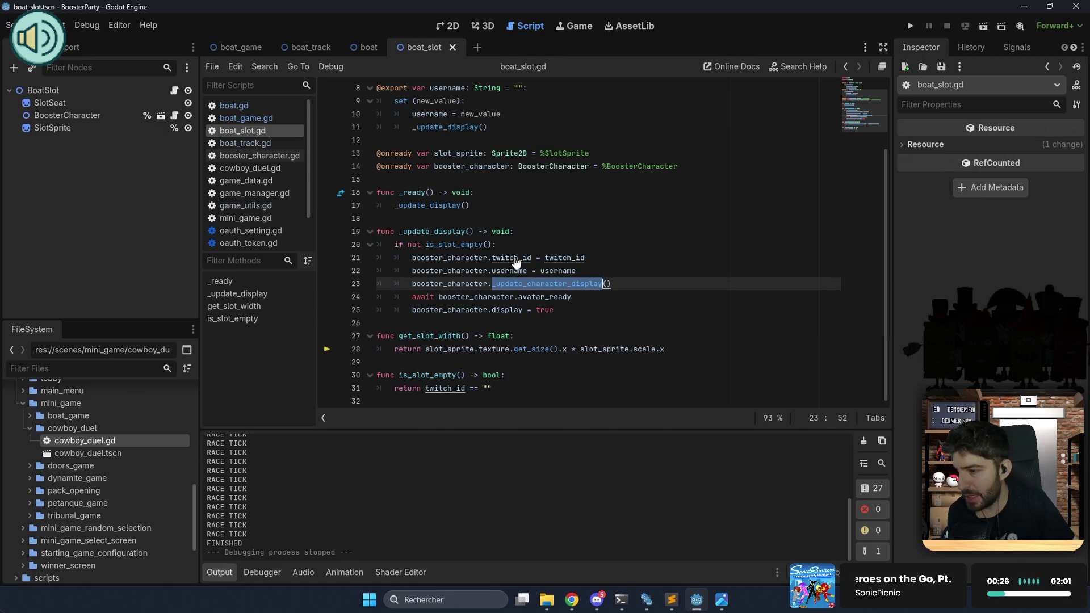
{"action": "left_click", "coordinate": [582, 271]}
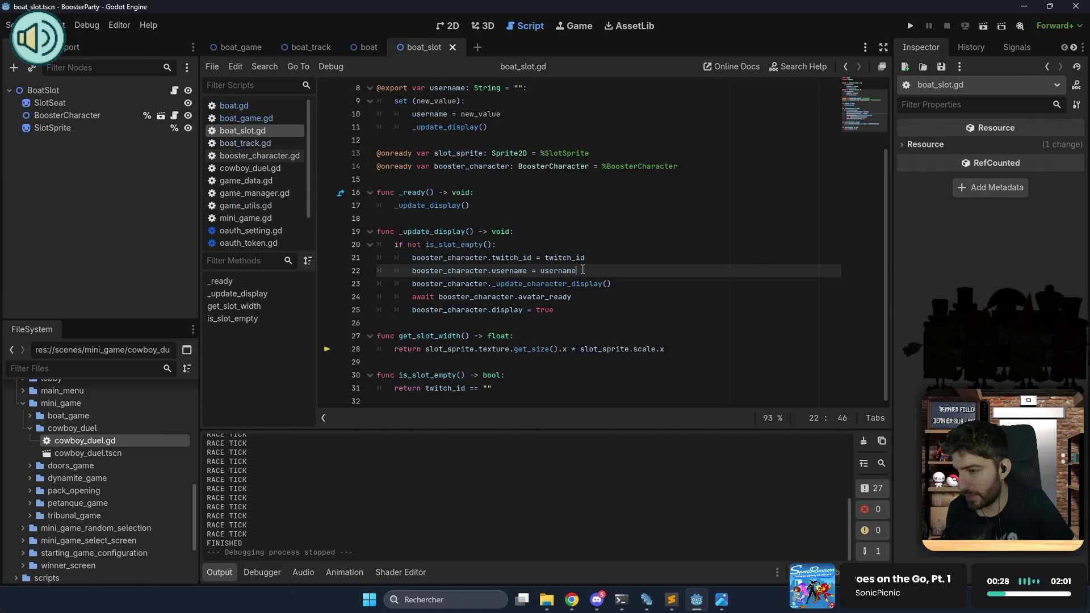
{"action": "left_click", "coordinate": [554, 248]}
Add 'booster_character.avatar_config = null' as the first line in the if block and save.
{"action": "key", "text": "Return"}
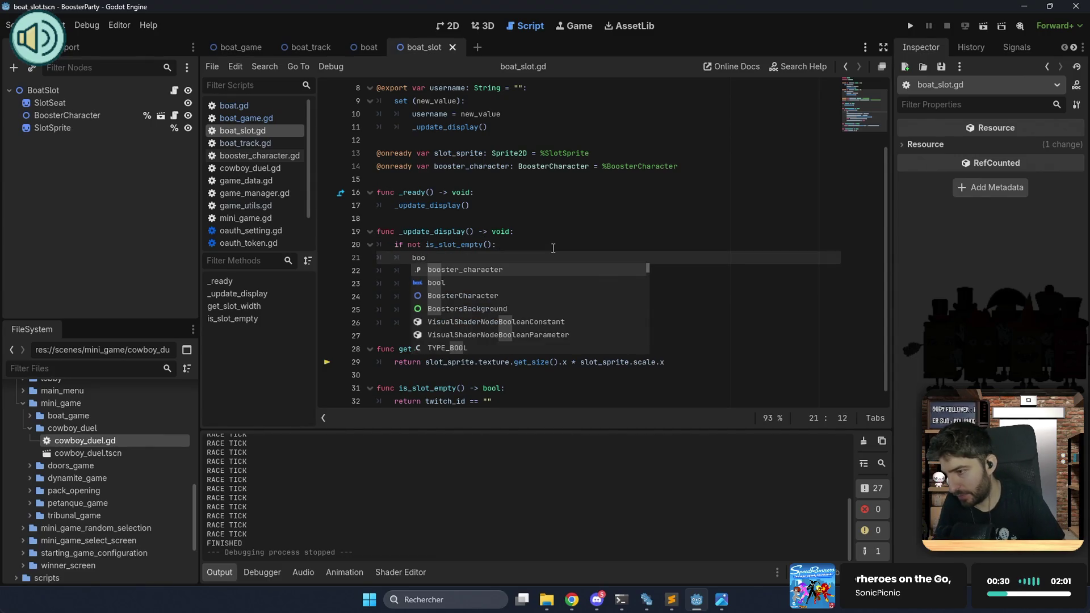
{"action": "key", "text": "Return"}
{"action": "type", "text": ".av"}
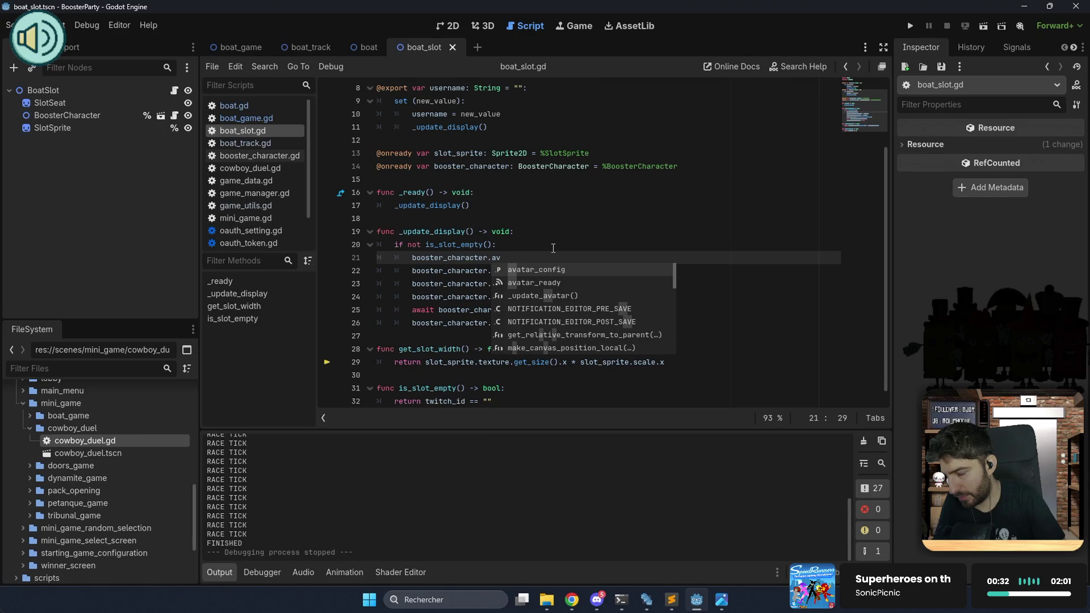
{"action": "key", "text": "BackSpace"}
{"action": "key", "text": "BackSpace"}
{"action": "type", "text": "fo"}
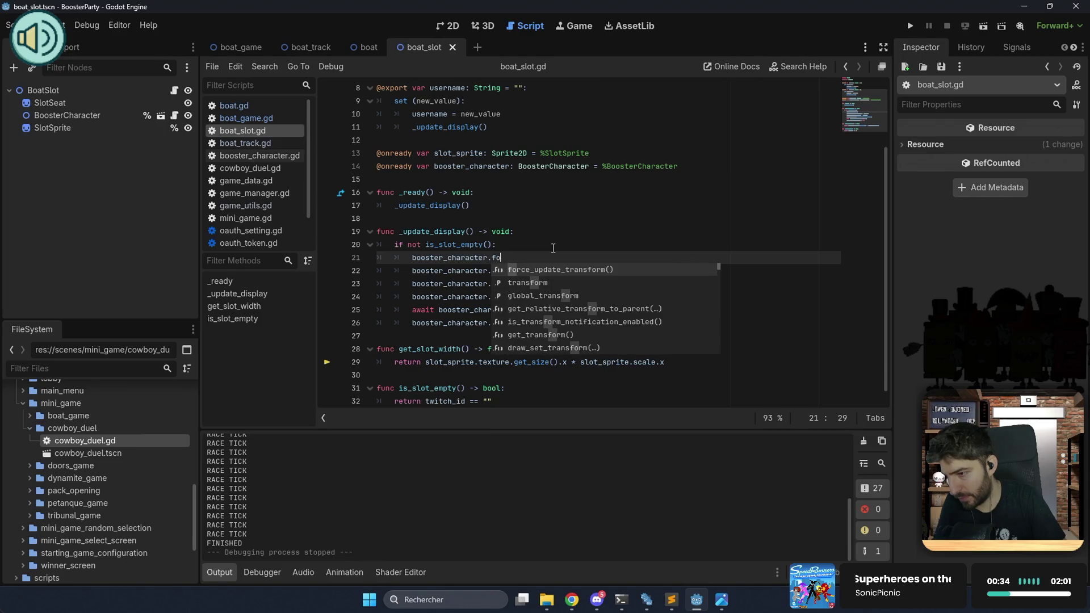
{"action": "key", "text": "BackSpace"}
{"action": "key", "text": "BackSpace"}
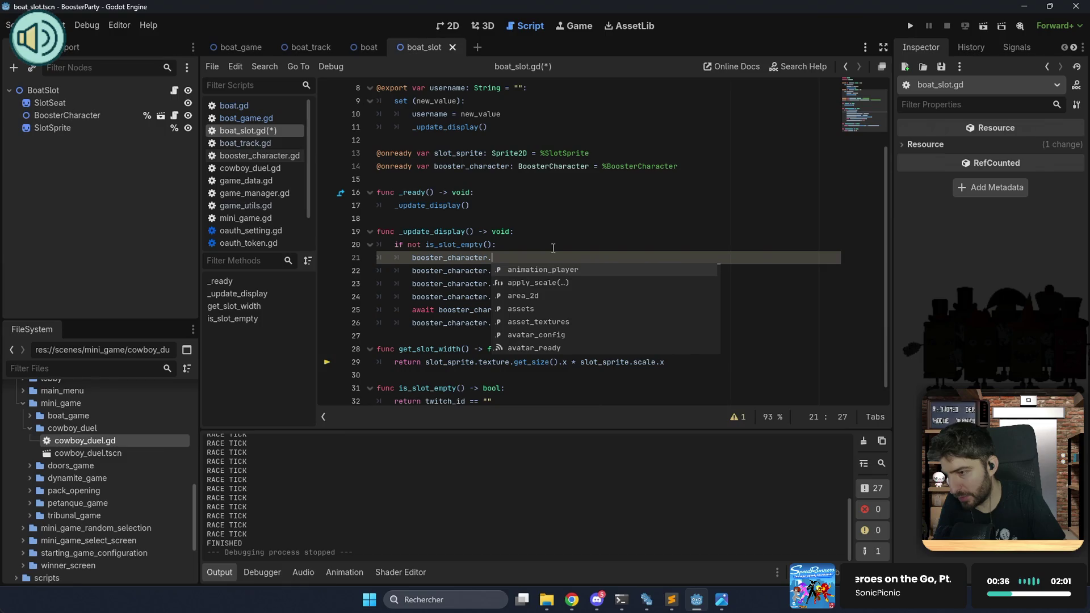
{"action": "type", "text": "v"}
{"action": "key", "text": "Return"}
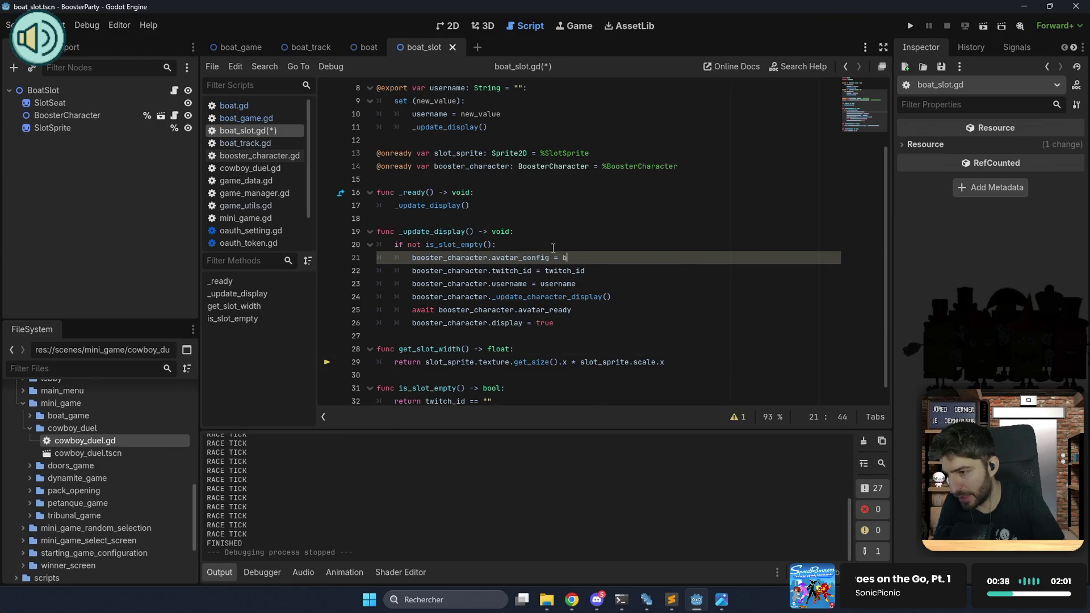
{"action": "key", "text": "BackSpace"}
{"action": "key", "text": "BackSpace"}
{"action": "key", "text": "BackSpace"}
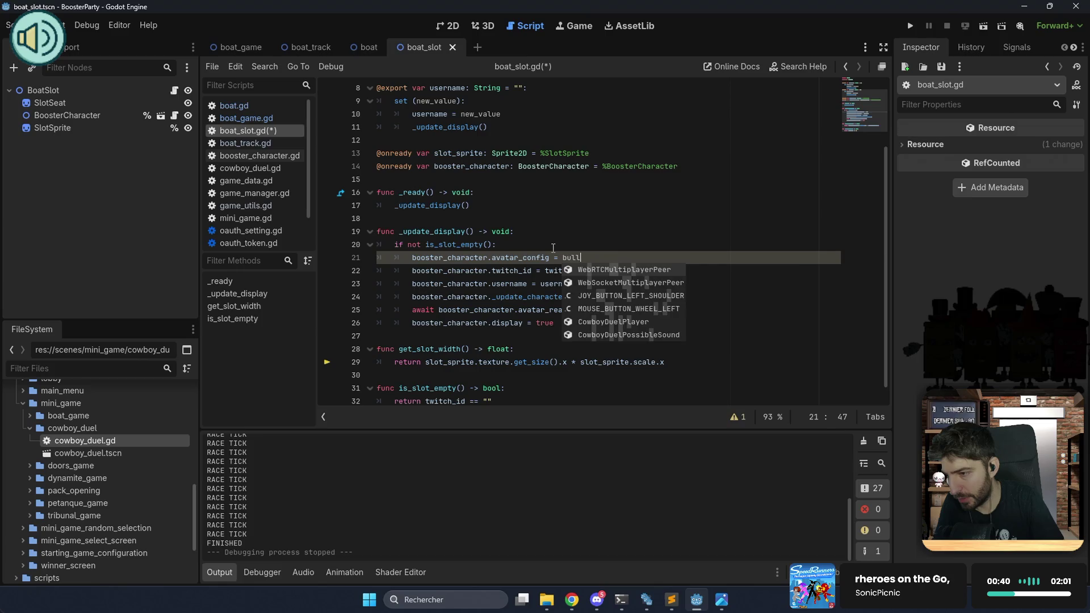
{"action": "type", "text": "ll"}
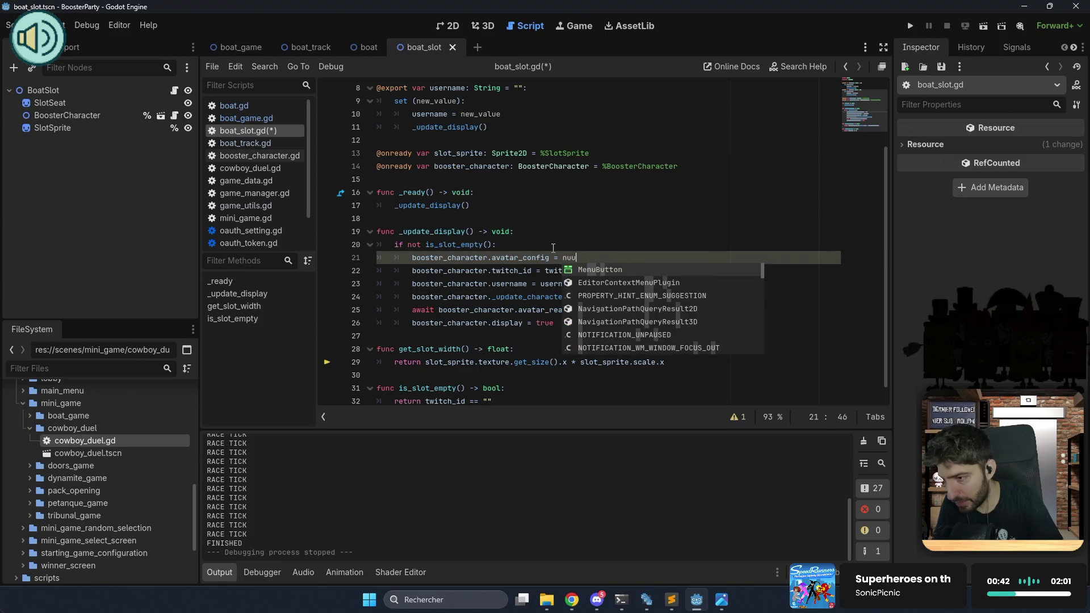
{"action": "key", "text": "ctrl+s"}
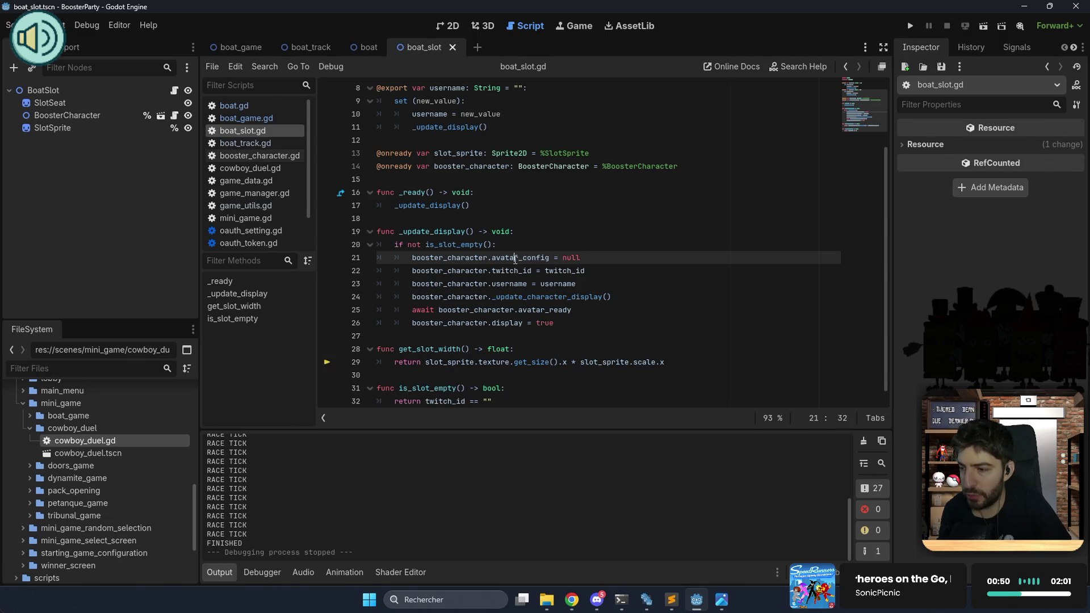
{"action": "left_click", "coordinate": [528, 247]}
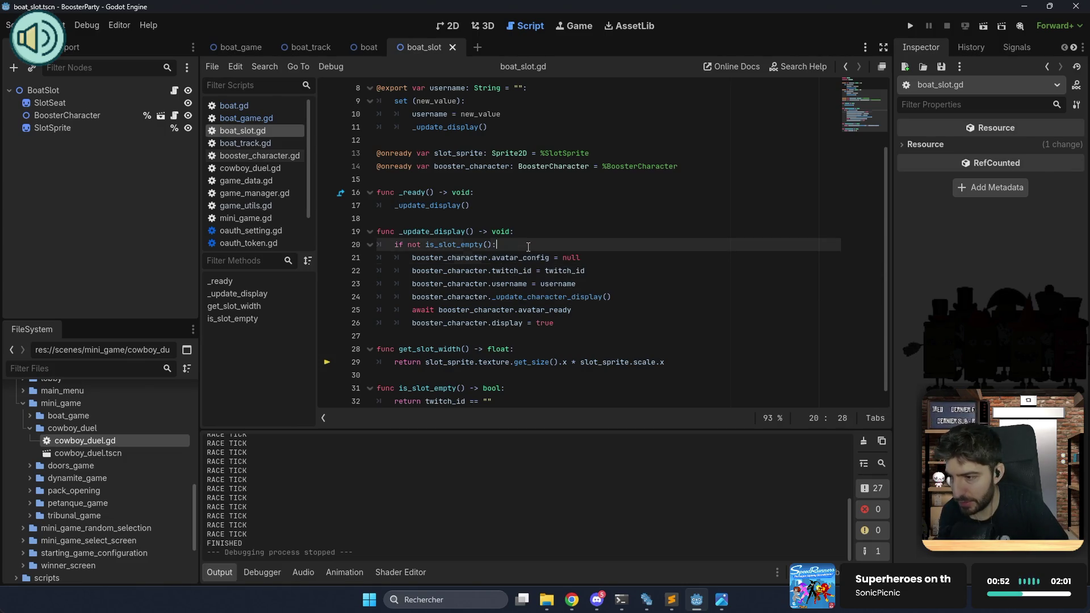
{"action": "left_click", "coordinate": [590, 284]}
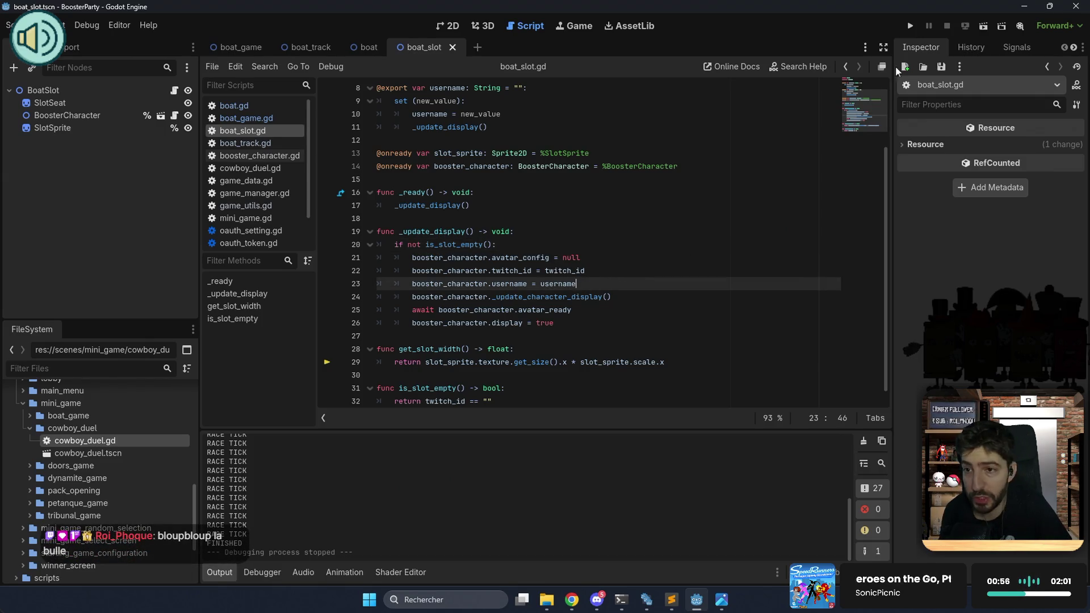
Run the project again, pass the title and five-player lobby, choose Mode Arcade, and launch the party.
{"action": "left_click", "coordinate": [912, 25]}
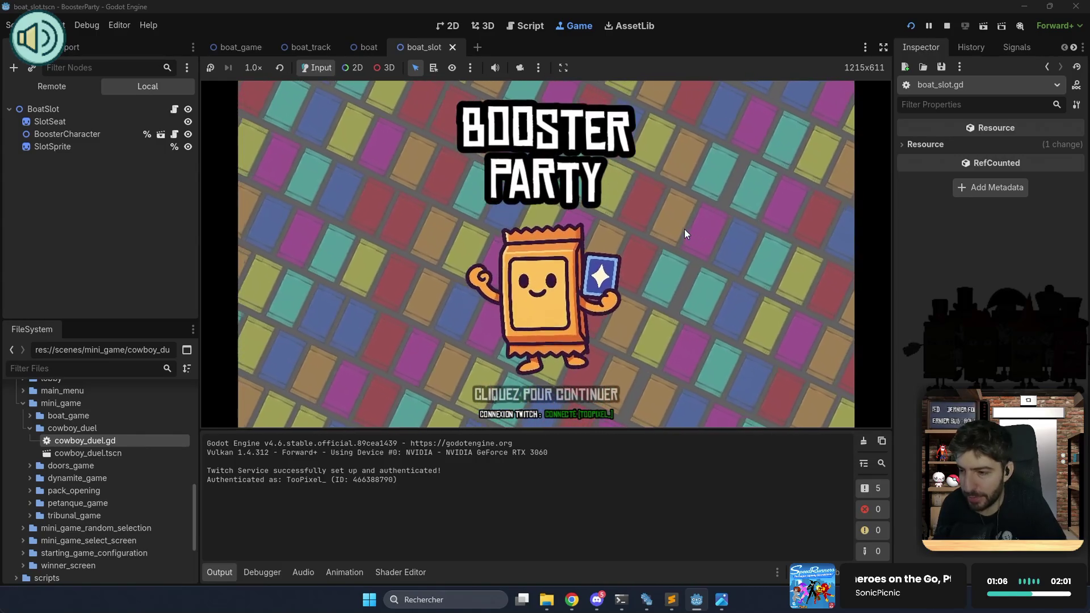
{"action": "left_click", "coordinate": [685, 233]}
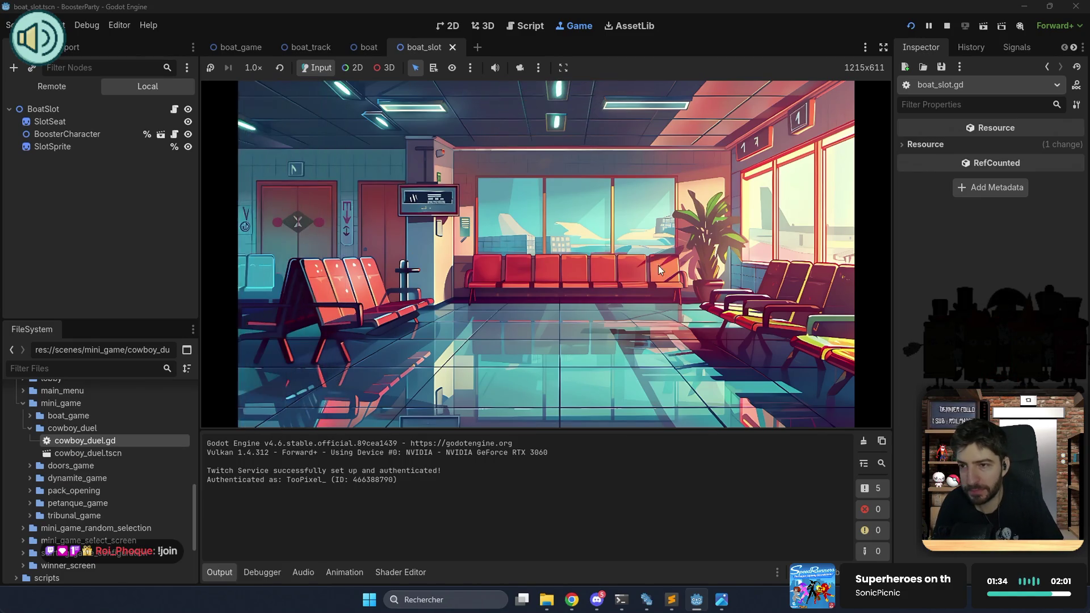
{"action": "left_click", "coordinate": [879, 50]}
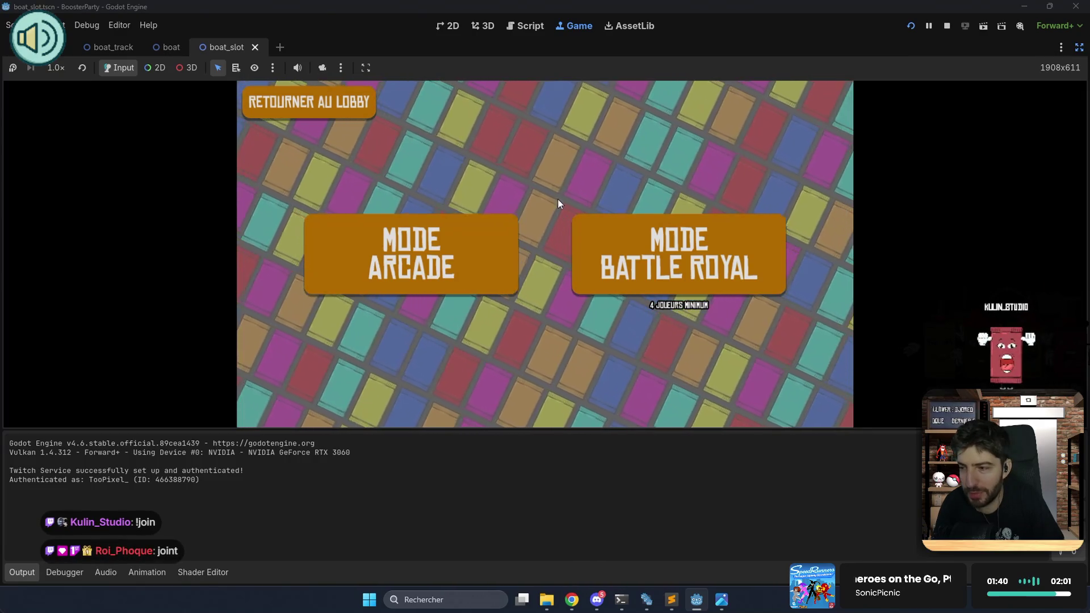
{"action": "left_click", "coordinate": [358, 111]}
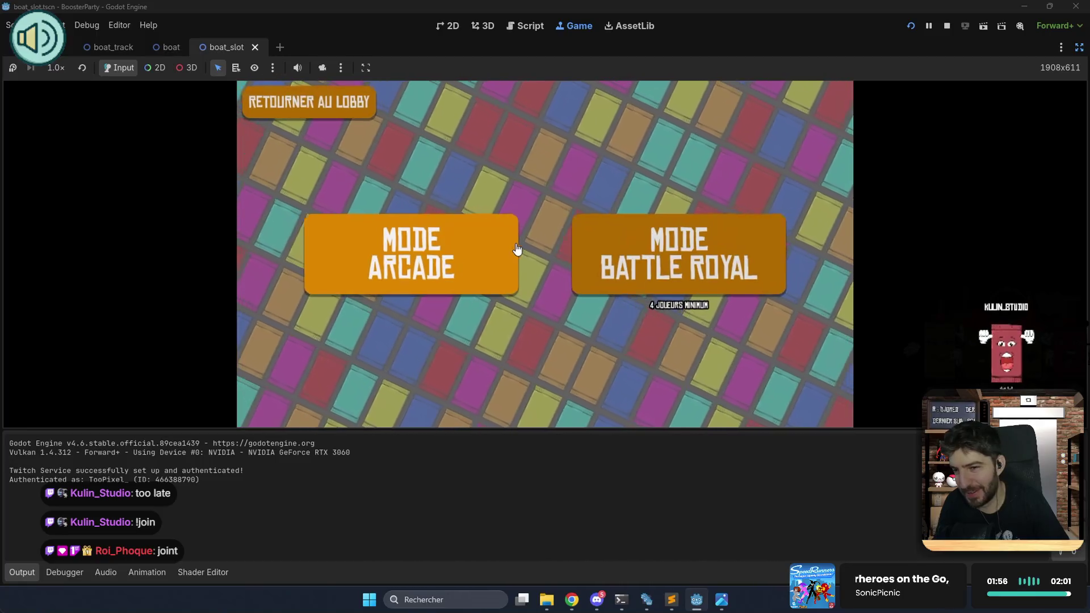
{"action": "left_click", "coordinate": [496, 259]}
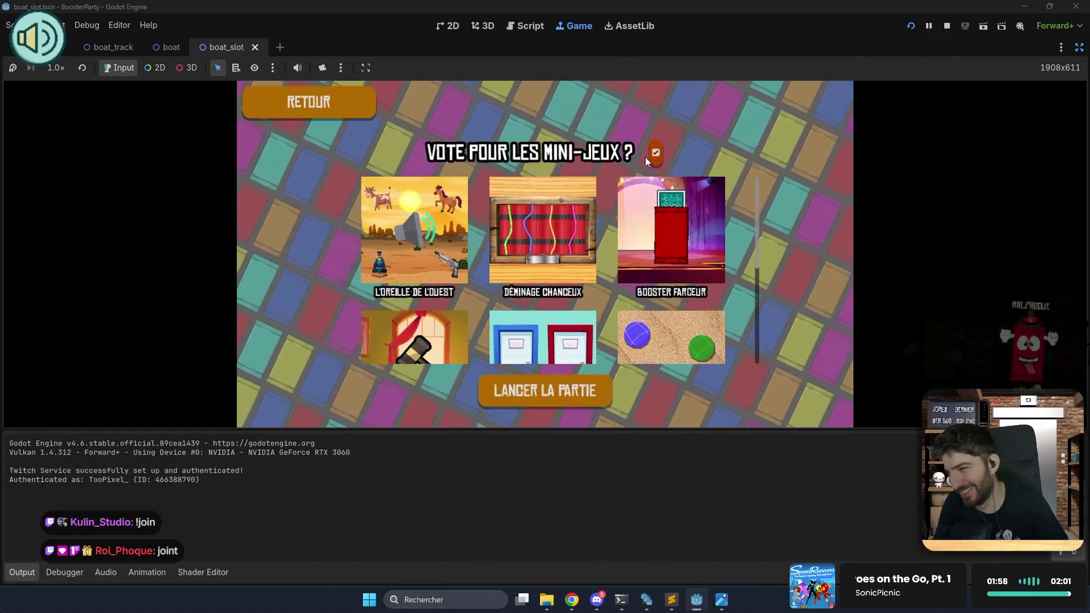
{"action": "left_click", "coordinate": [549, 389]}
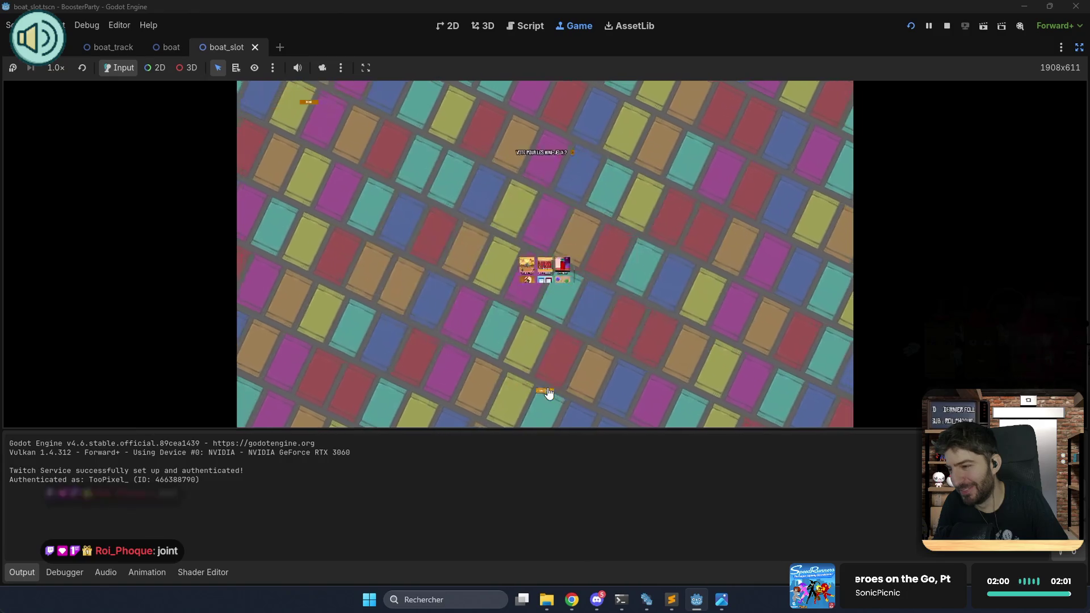
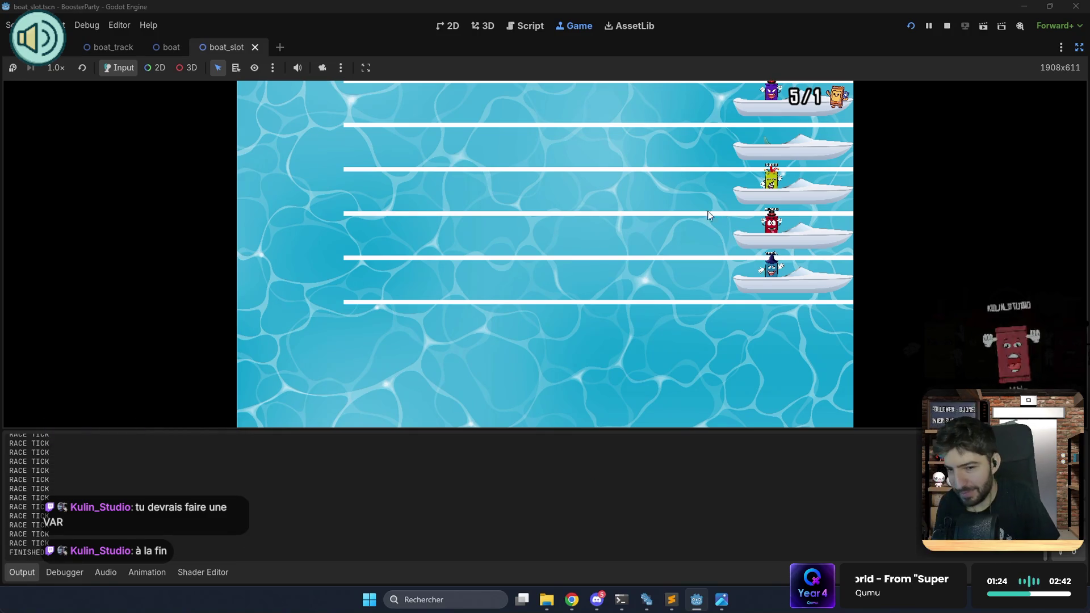
Cycle through the 2D, Script and Game views, ending on the Asset Library's recently updated list.
{"action": "left_click", "coordinate": [630, 27]}
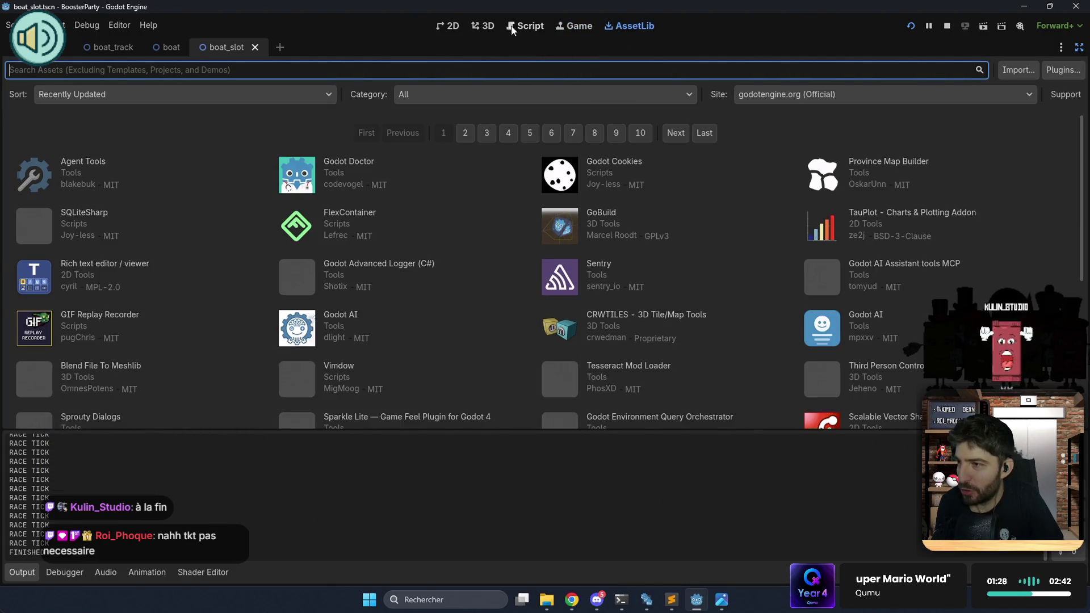
{"action": "left_click", "coordinate": [521, 26]}
{"action": "left_click", "coordinate": [452, 27]}
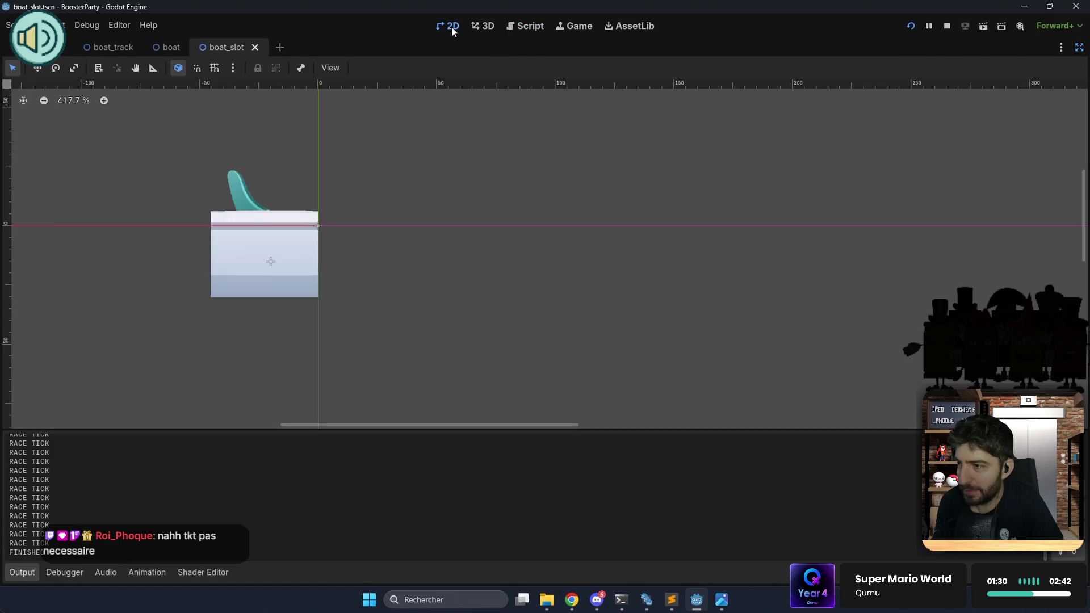
{"action": "left_click", "coordinate": [527, 26]}
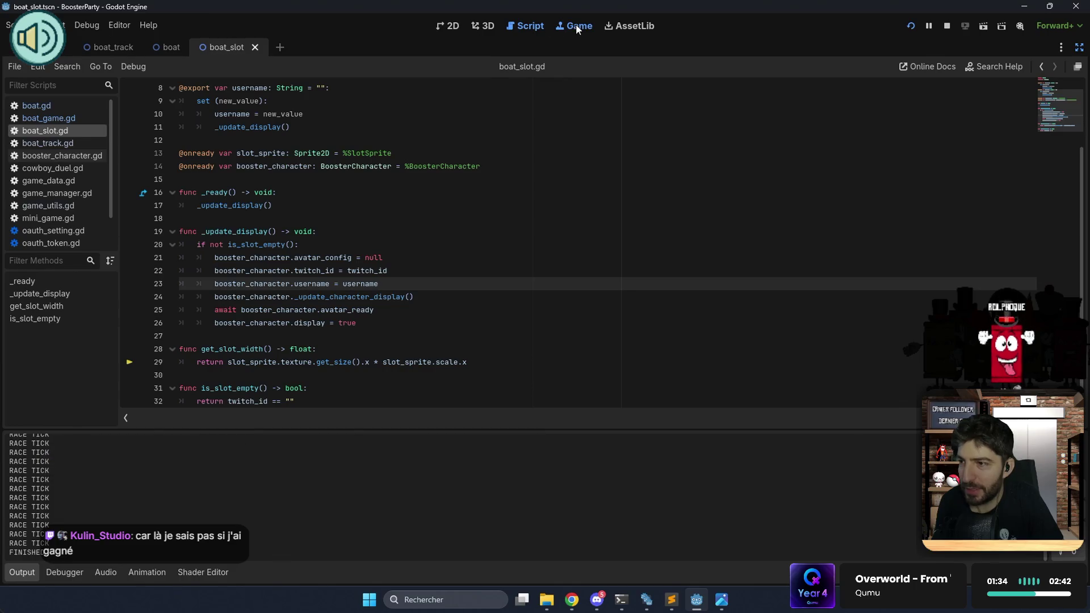
{"action": "left_click", "coordinate": [574, 29]}
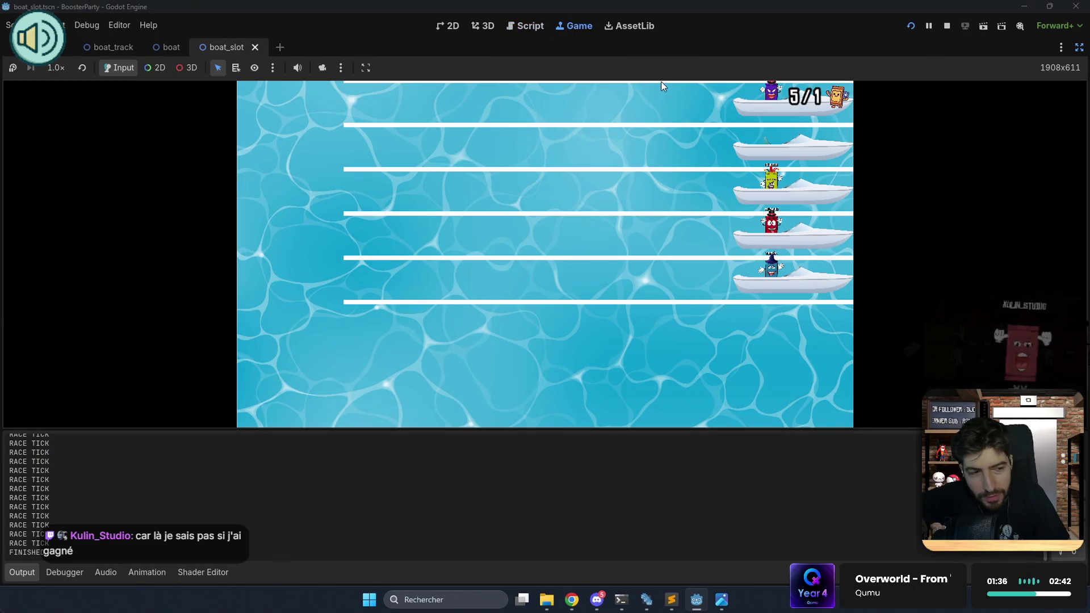
{"action": "left_click", "coordinate": [649, 29]}
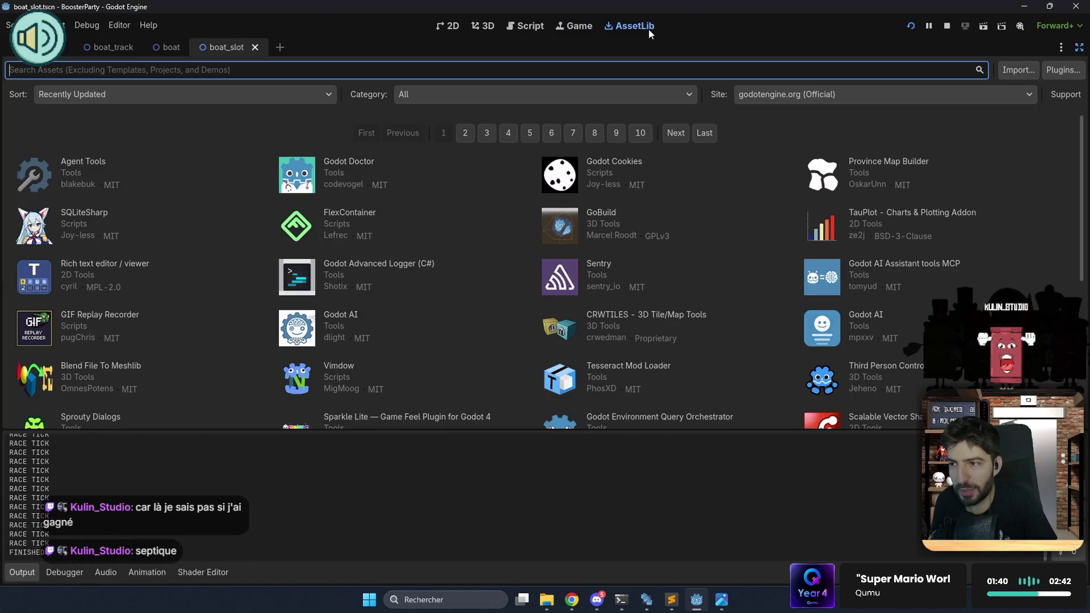
Search the Asset Library for 'replay', review GIF Replay Recorder's details, then return to 2D.
{"action": "type", "text": "replay"}
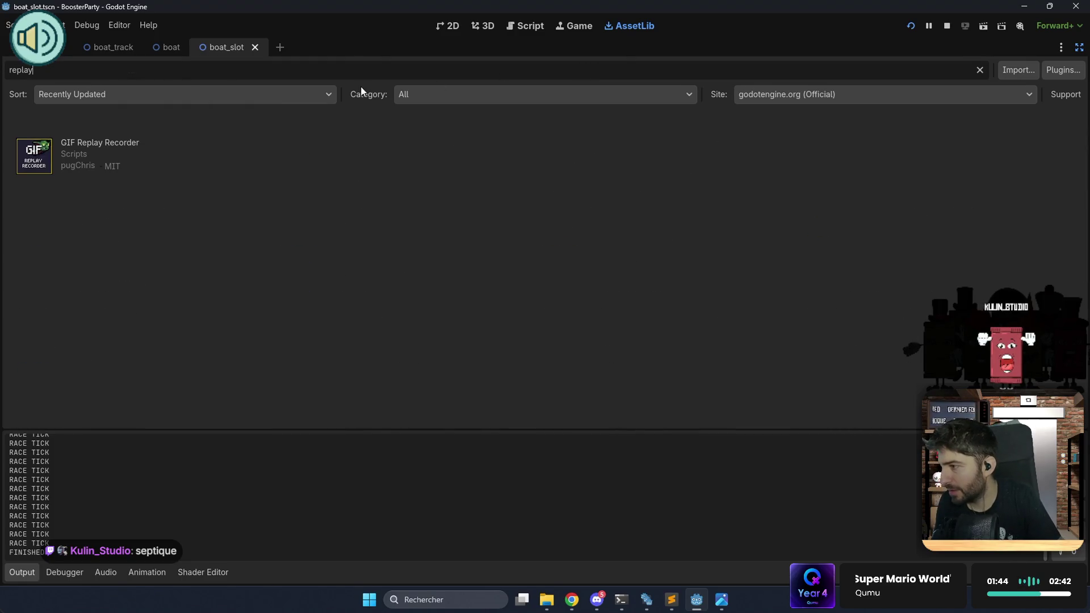
{"action": "left_click", "coordinate": [126, 143]}
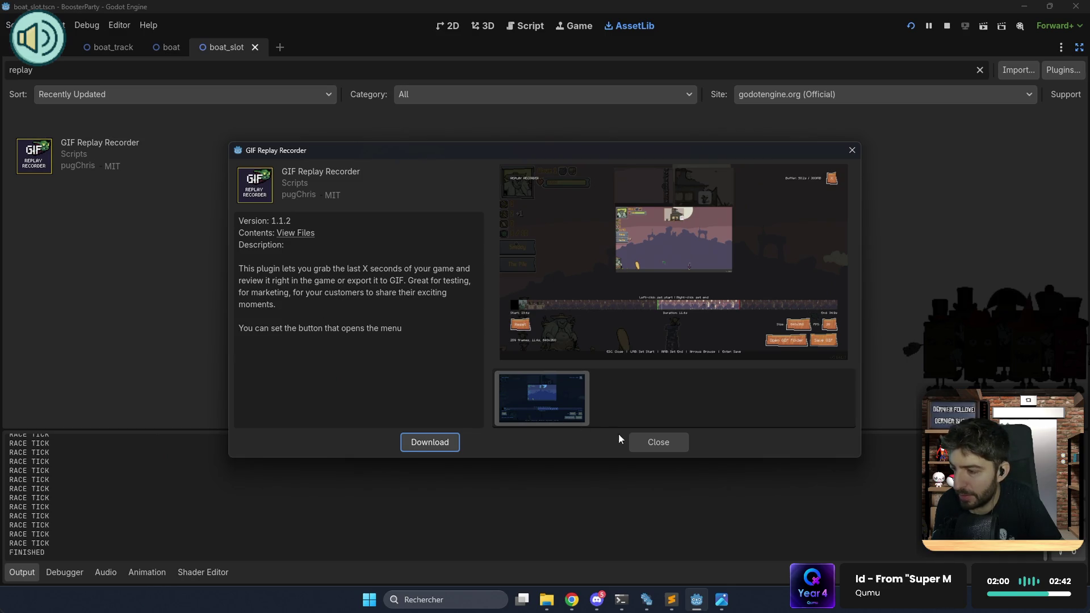
{"action": "left_click", "coordinate": [649, 441]}
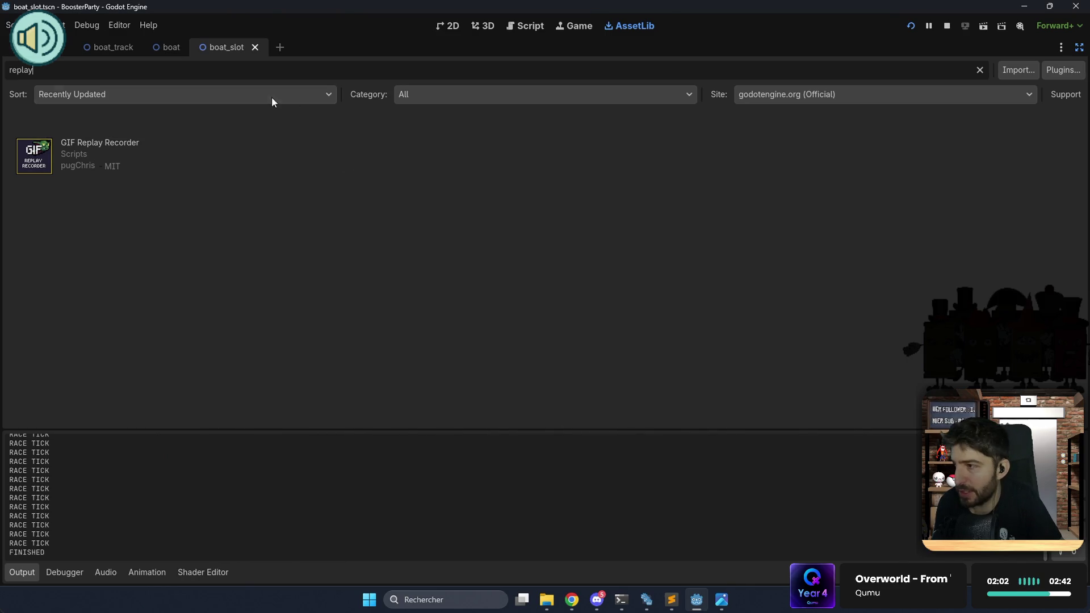
{"action": "left_click", "coordinate": [451, 26]}
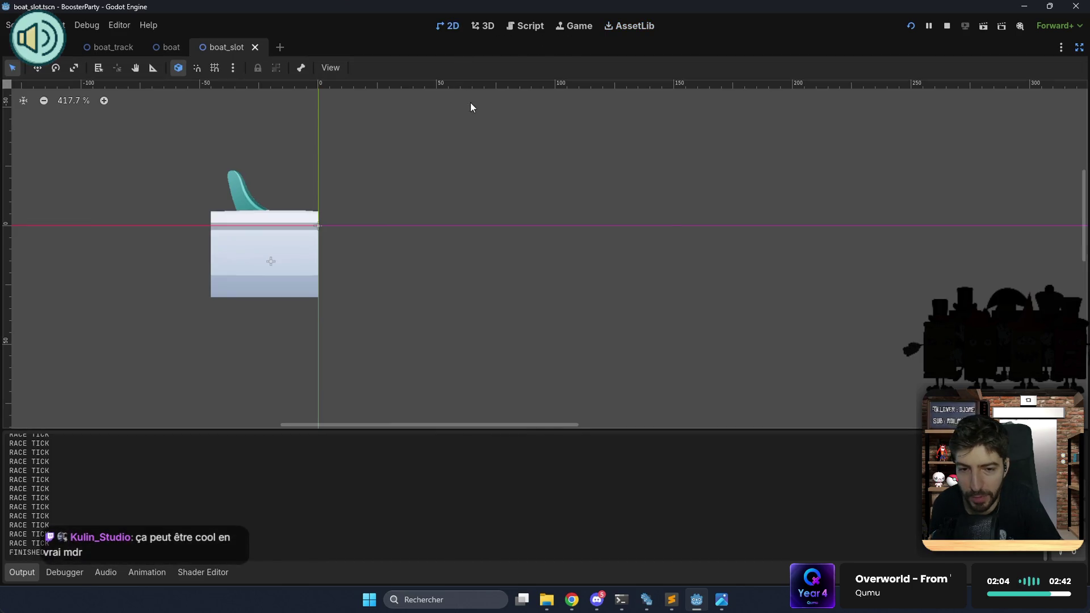
Restore the scene, file and inspector docks and switch to the boat_game scene tab.
{"action": "left_click", "coordinate": [527, 26]}
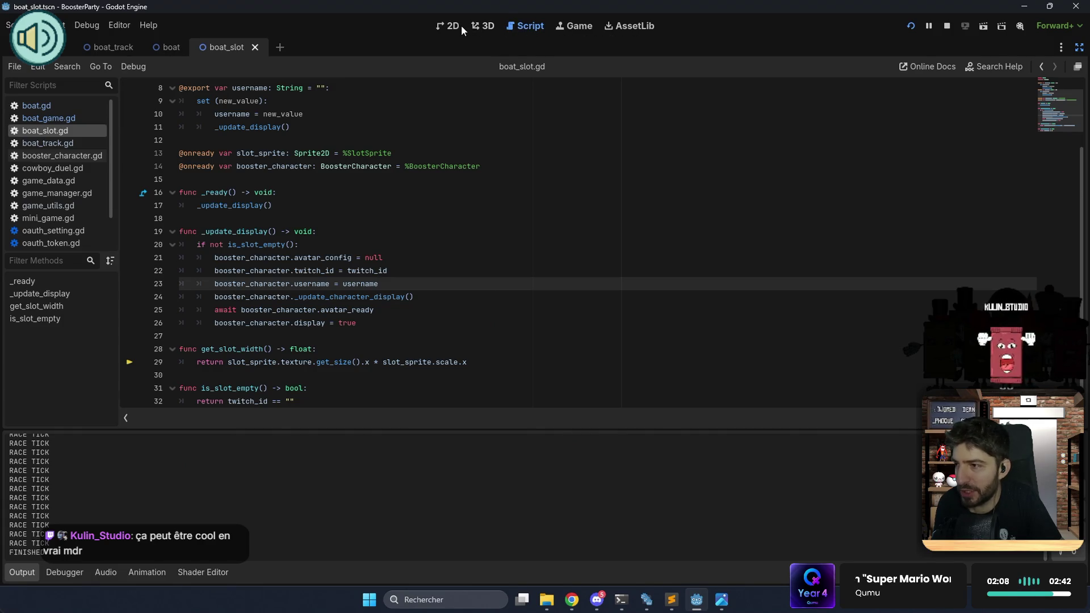
{"action": "left_click", "coordinate": [457, 25]}
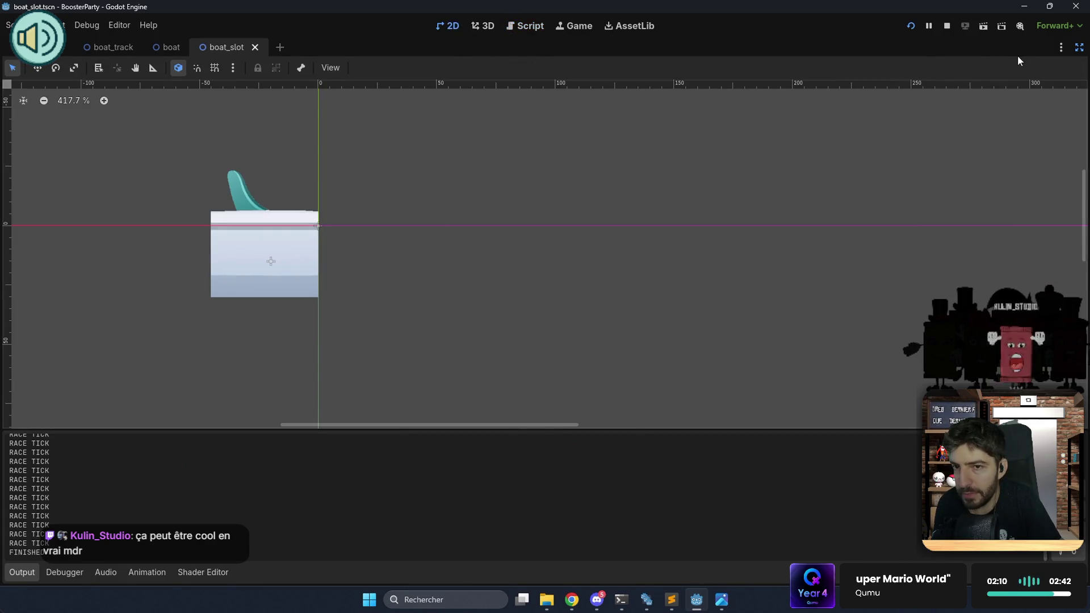
{"action": "left_click", "coordinate": [1079, 47]}
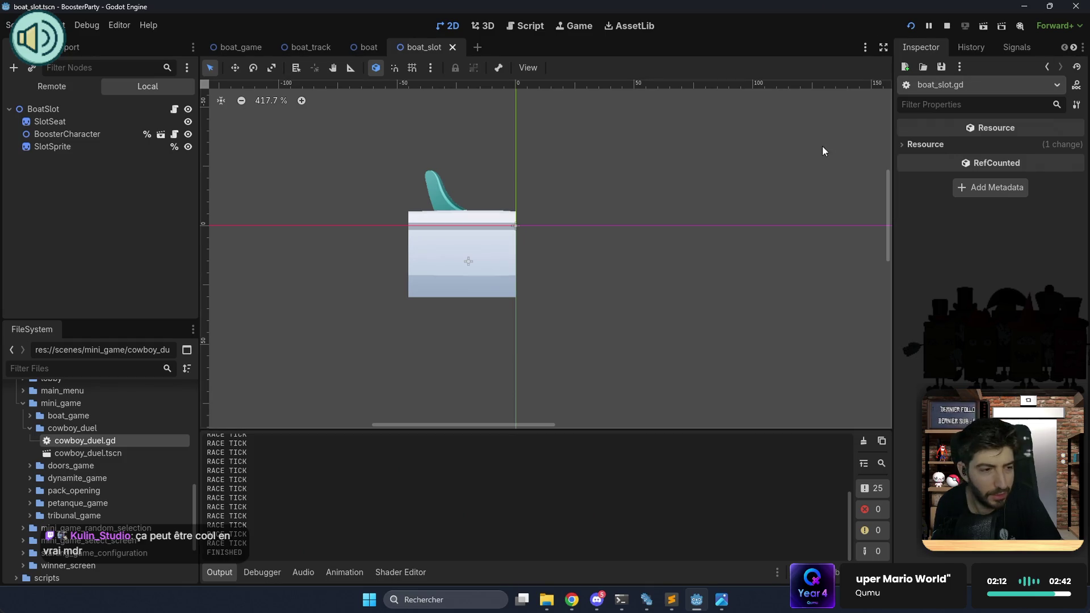
{"action": "left_click", "coordinate": [358, 47]}
{"action": "left_click", "coordinate": [309, 47]}
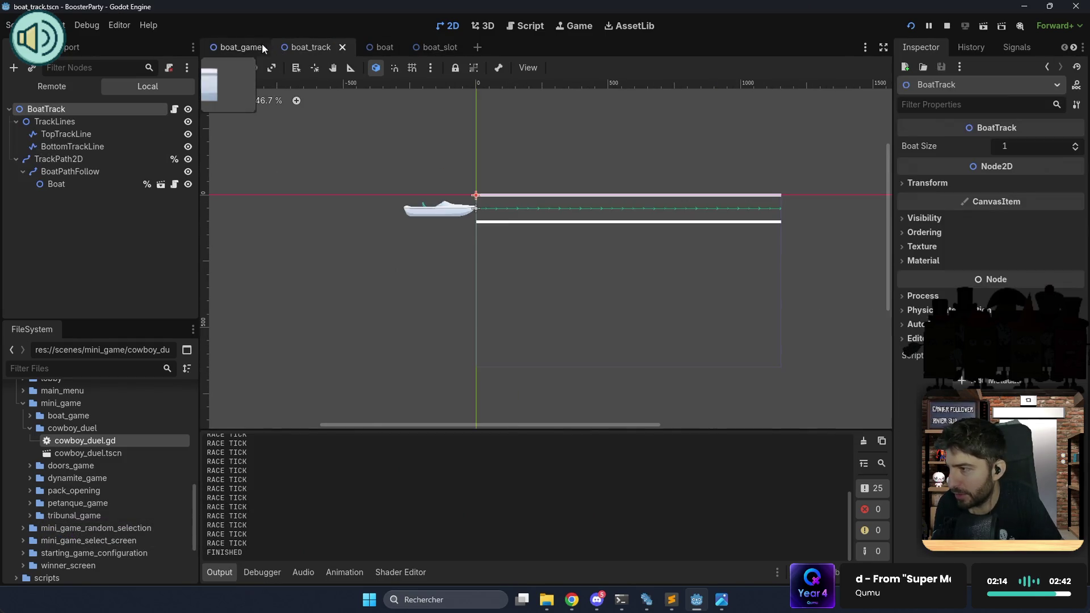
{"action": "left_click", "coordinate": [239, 47]}
Select the BoatGame root node and open boat_game.gd in the script editor.
{"action": "left_click", "coordinate": [526, 23]}
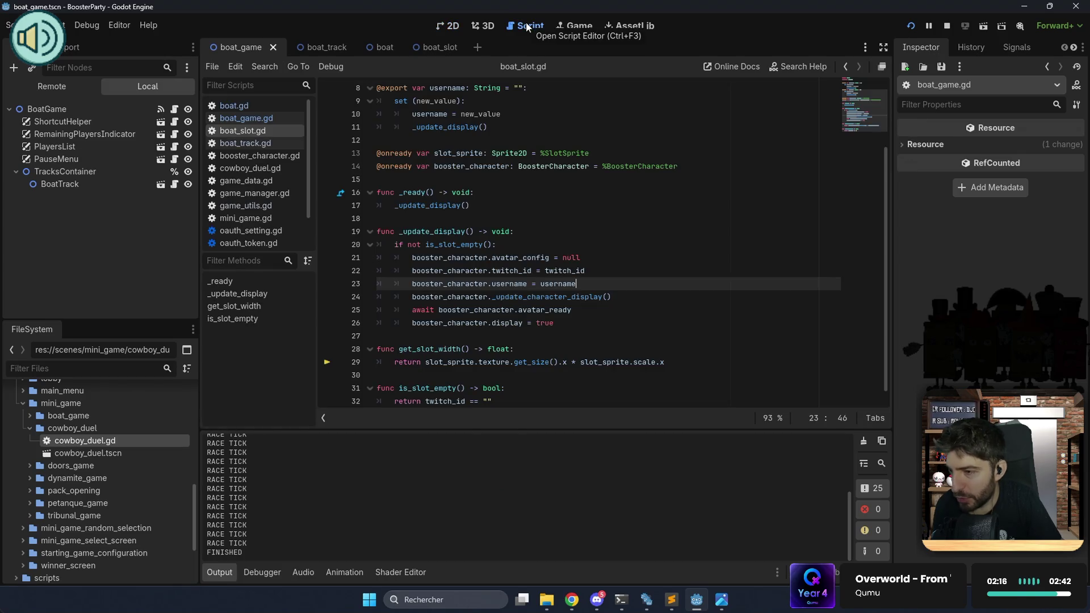
{"action": "left_click", "coordinate": [576, 214]}
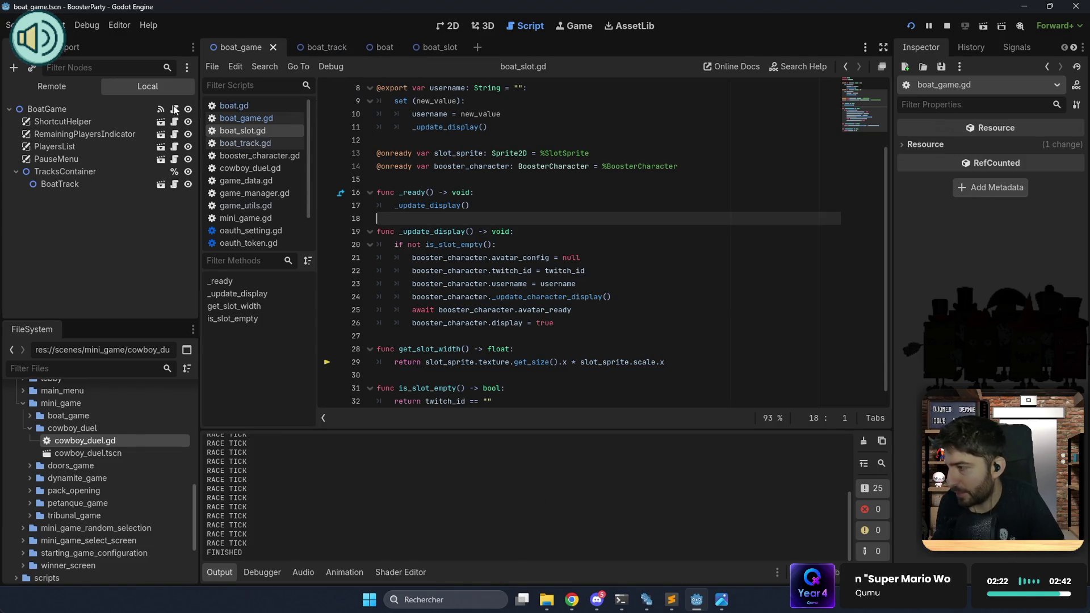
{"action": "left_click", "coordinate": [111, 107]}
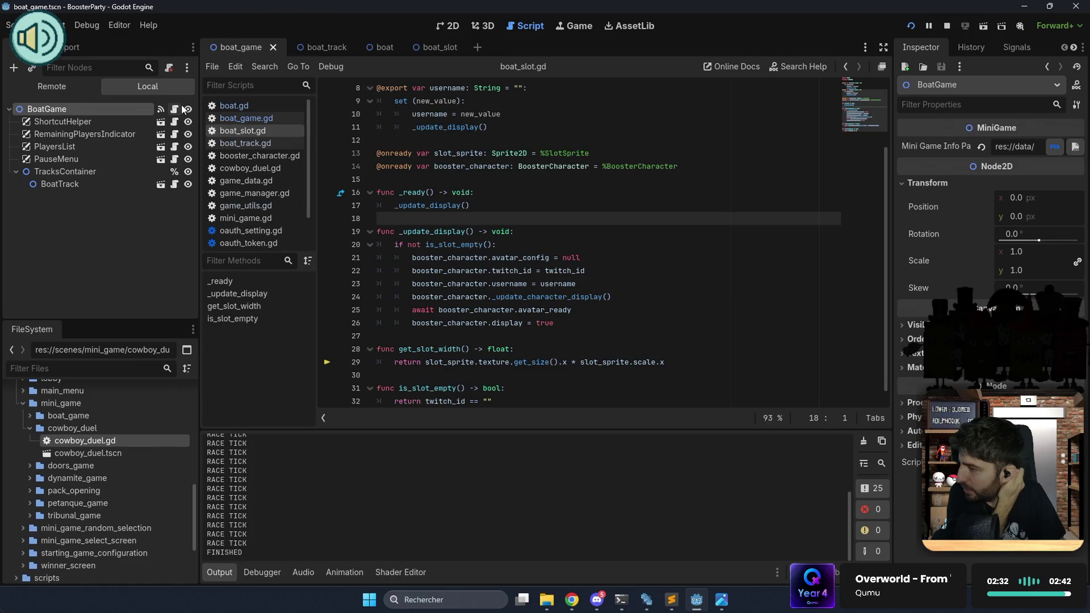
{"action": "left_click", "coordinate": [523, 232]}
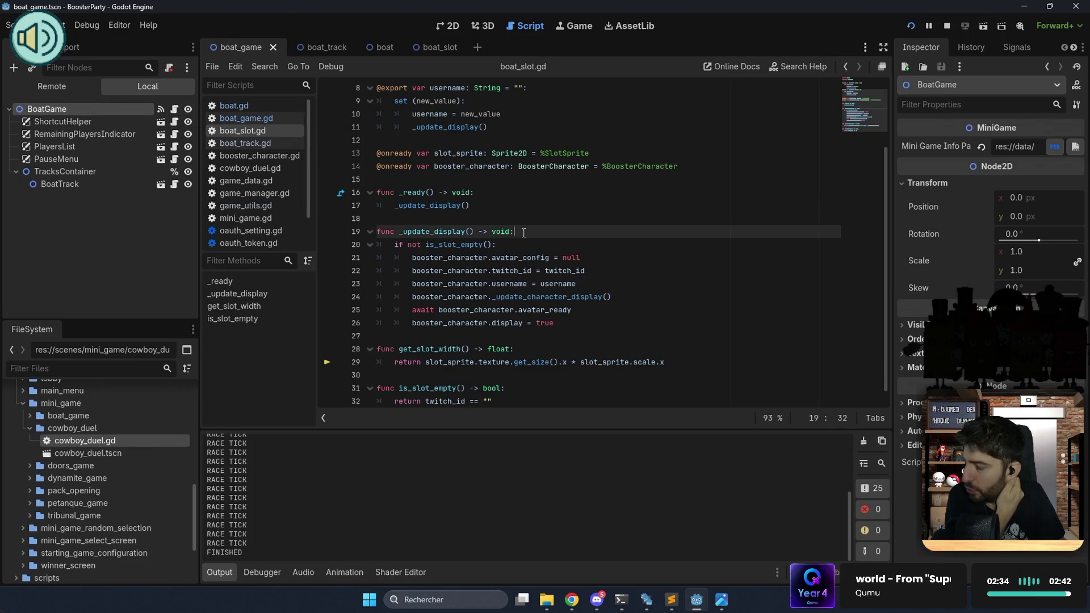
{"action": "left_click", "coordinate": [247, 119]}
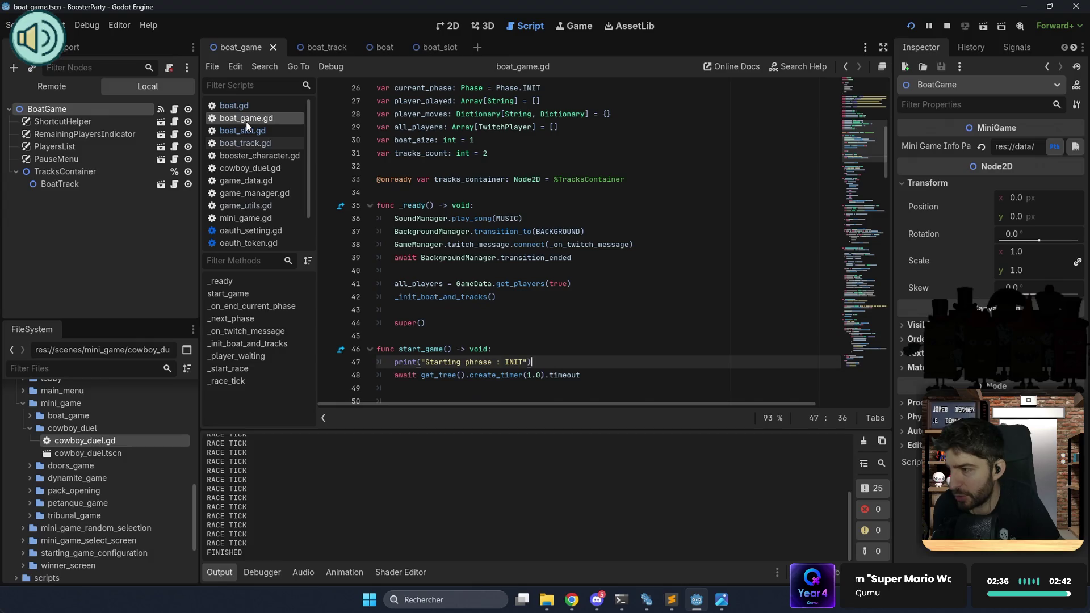
Move the _start_race() call from Phase.INIT to replace pass under Phase.PLAYER_WAITING, then save.
{"action": "scroll", "coordinate": [518, 248], "scroll_direction": "down", "scroll_amount": 5}
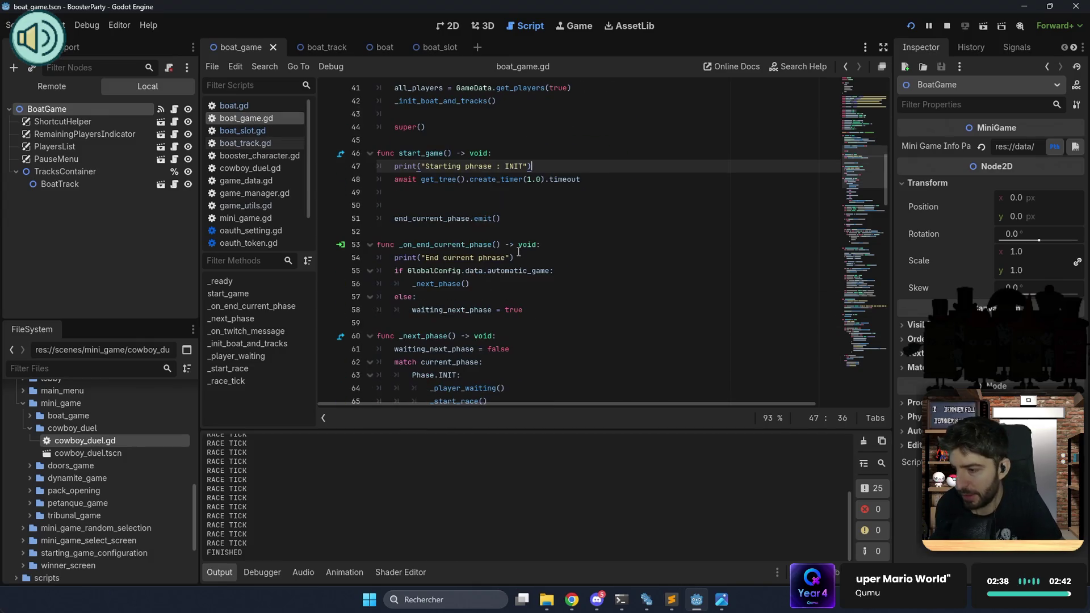
{"action": "scroll", "coordinate": [481, 279], "scroll_direction": "down", "scroll_amount": 4}
{"action": "left_click", "coordinate": [509, 245]}
{"action": "left_click", "coordinate": [534, 232], "text": "shift"}
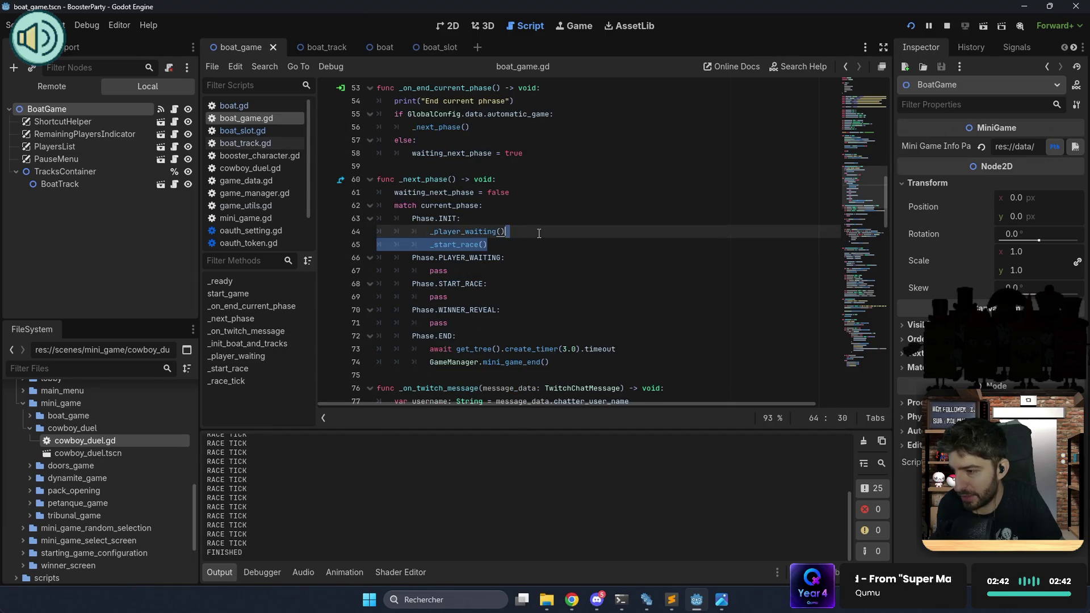
{"action": "key", "text": "BackSpace"}
{"action": "left_click", "coordinate": [493, 255]}
{"action": "key", "text": "BackSpace"}
{"action": "key", "text": "BackSpace"}
{"action": "key", "text": "BackSpace"}
{"action": "type", "text": "_start_race()"}
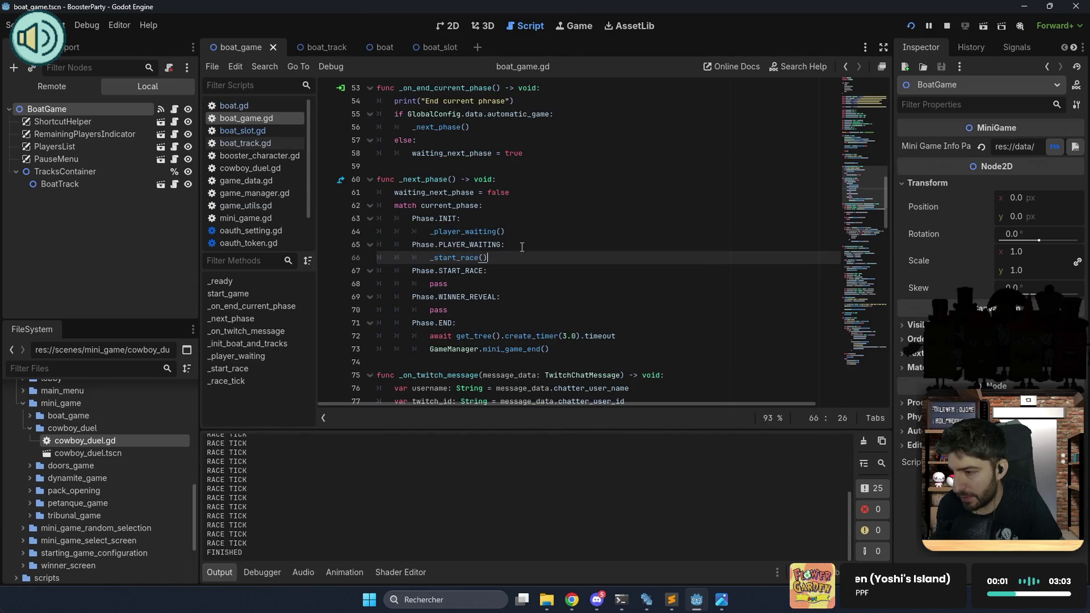
{"action": "key", "text": "ctrl+s"}
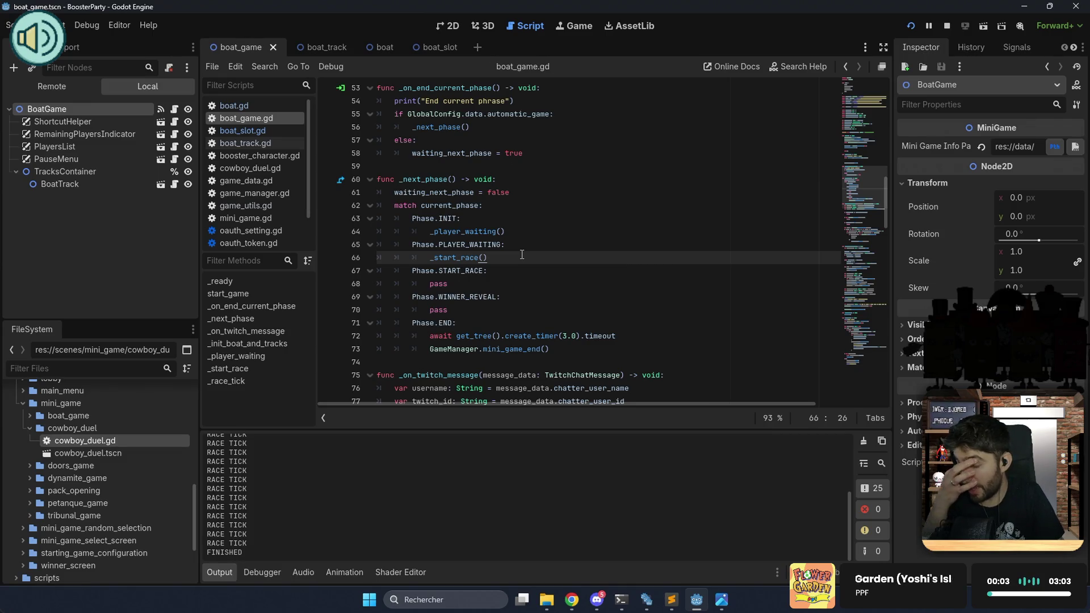
Scroll through boat_game.gd and place the caret on line 98.
{"action": "scroll", "coordinate": [511, 252], "scroll_direction": "up", "scroll_amount": 8}
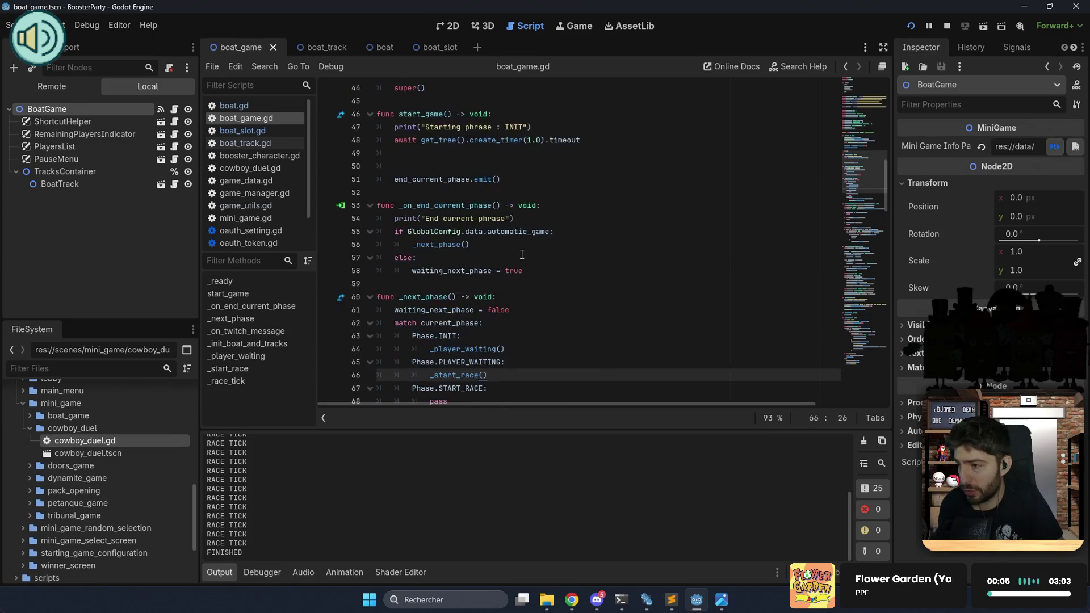
{"action": "scroll", "coordinate": [475, 246], "scroll_direction": "down", "scroll_amount": 5}
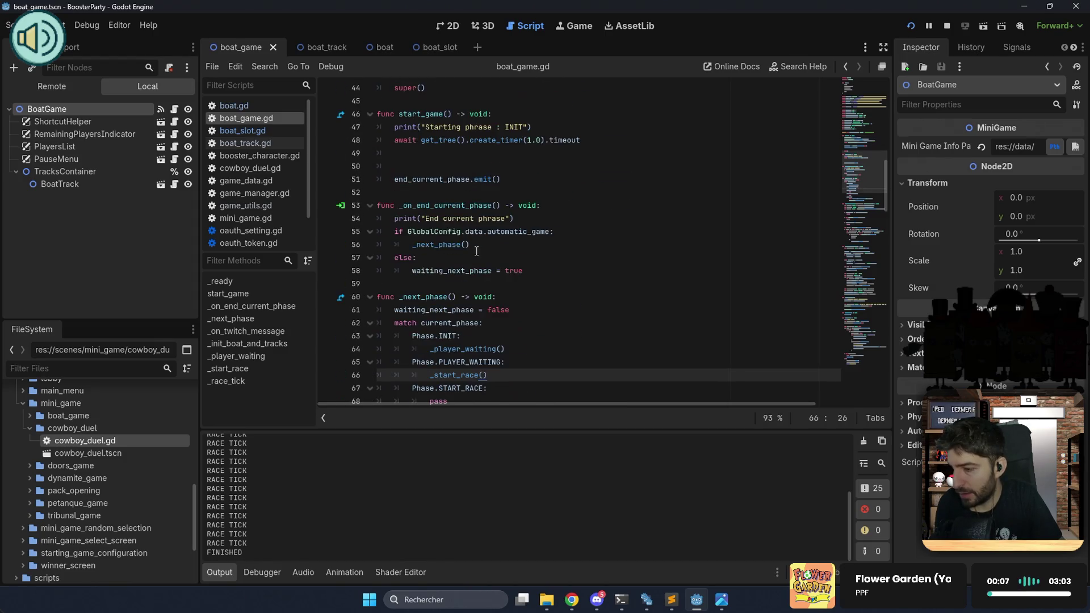
{"action": "left_click", "coordinate": [463, 169]}
{"action": "scroll", "coordinate": [432, 210], "scroll_direction": "down", "scroll_amount": 11}
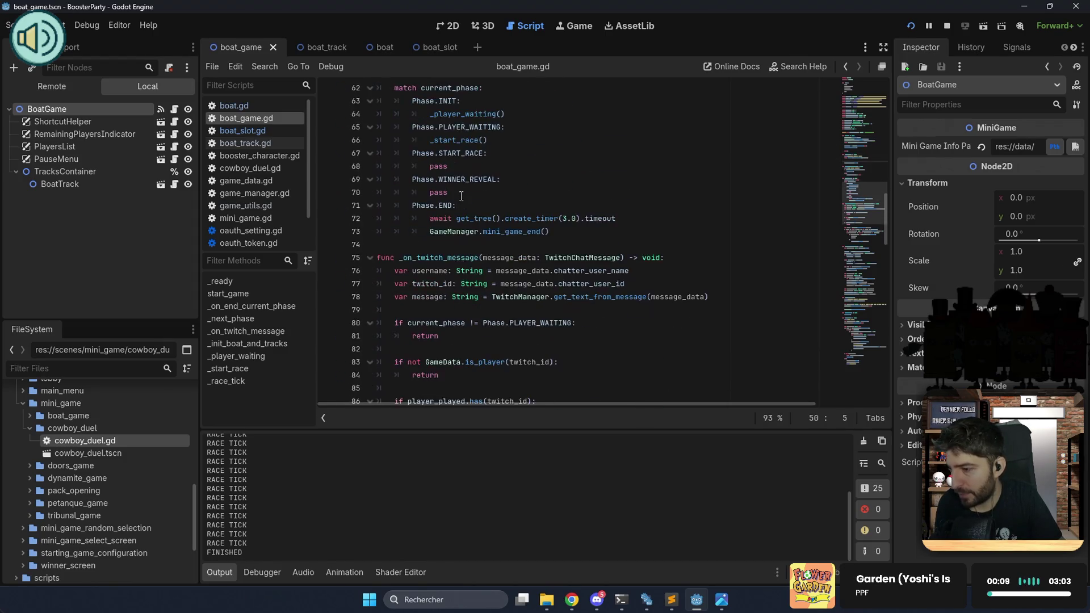
{"action": "scroll", "coordinate": [426, 249], "scroll_direction": "down", "scroll_amount": 4}
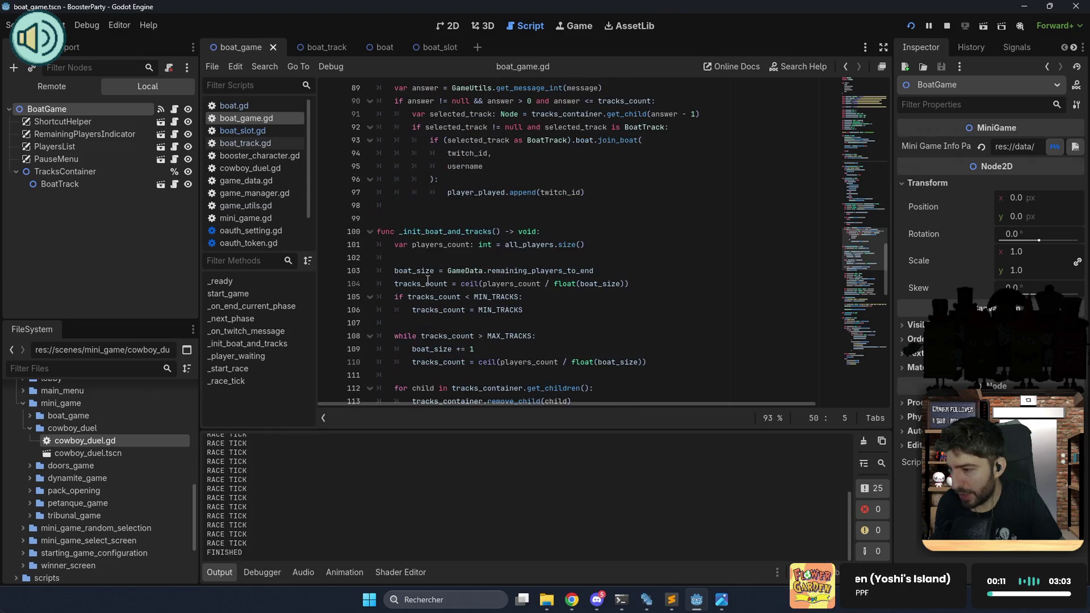
{"action": "left_click", "coordinate": [429, 210]}
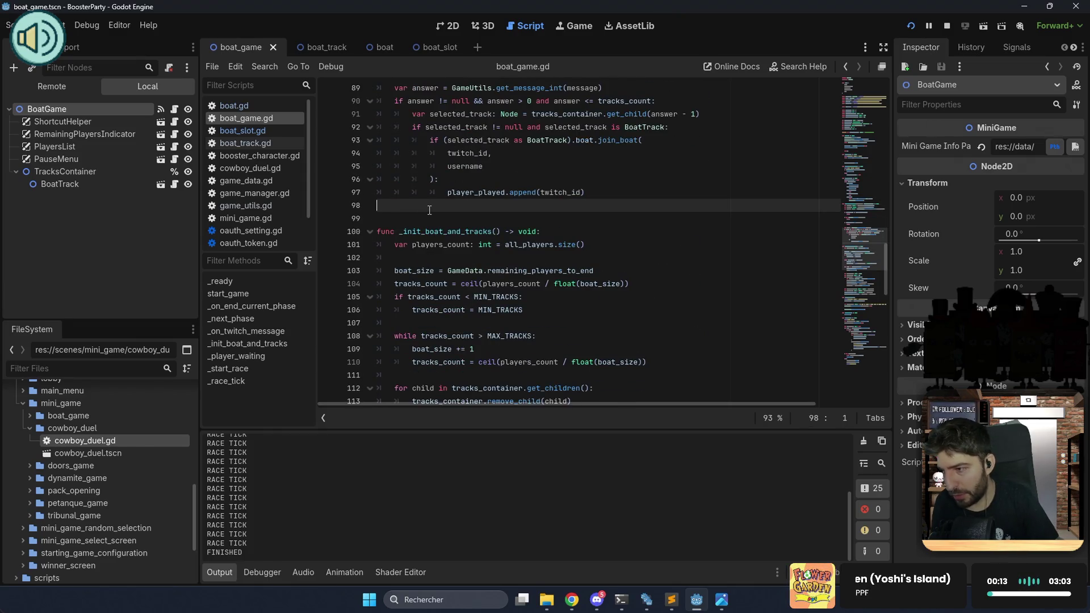
Add a new 'func _check_all_played() -> void:' stub with a pass body.
{"action": "key", "text": "Return"}
{"action": "type", "text": "_check_all_played("}
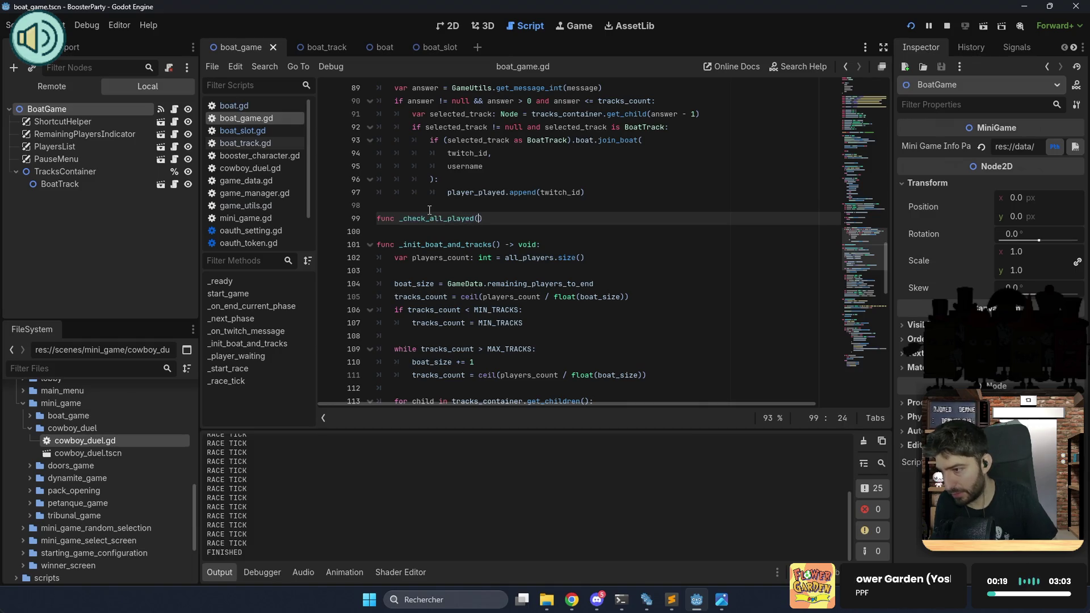
{"action": "type", "text": ")"}
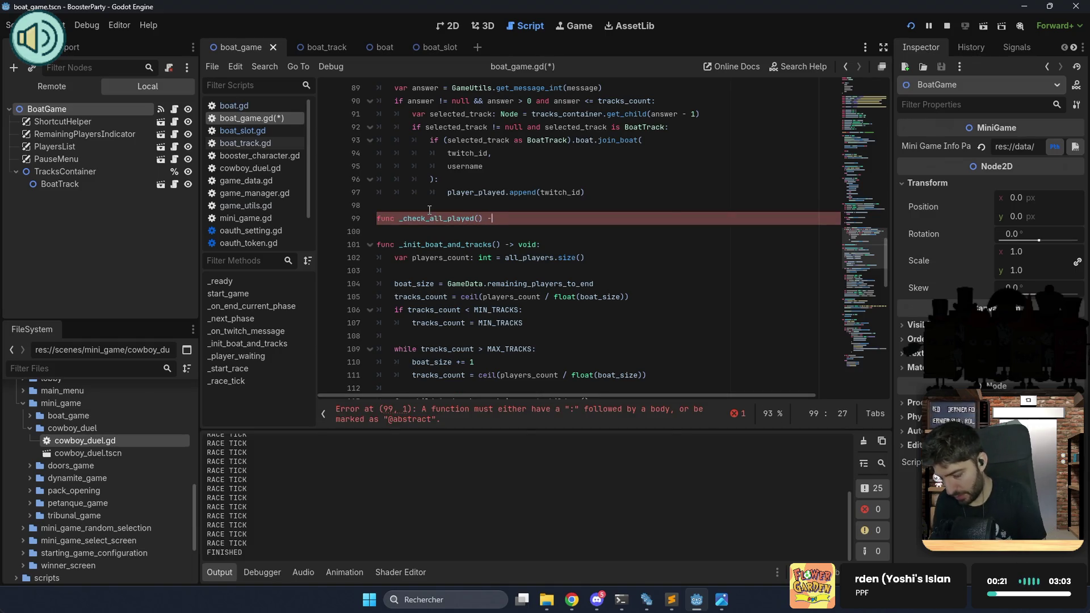
{"action": "type", "text": "oid:"}
{"action": "key", "text": "Return"}
{"action": "type", "text": "pass"}
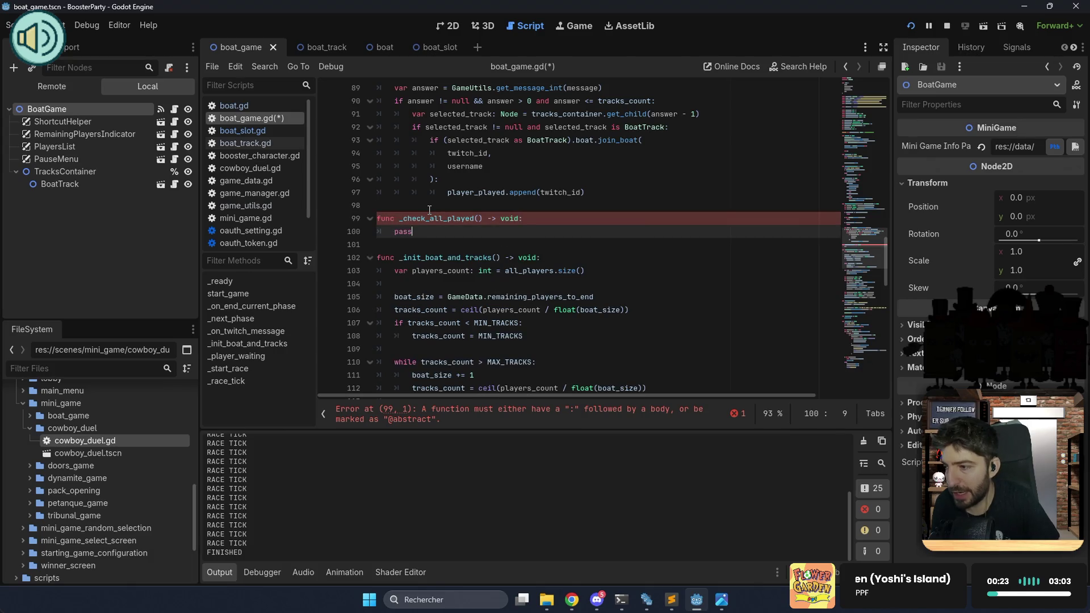
Call _check_all_played() right after player_played.append(twitch_id) and select the stub's pass.
{"action": "left_click", "coordinate": [453, 203]}
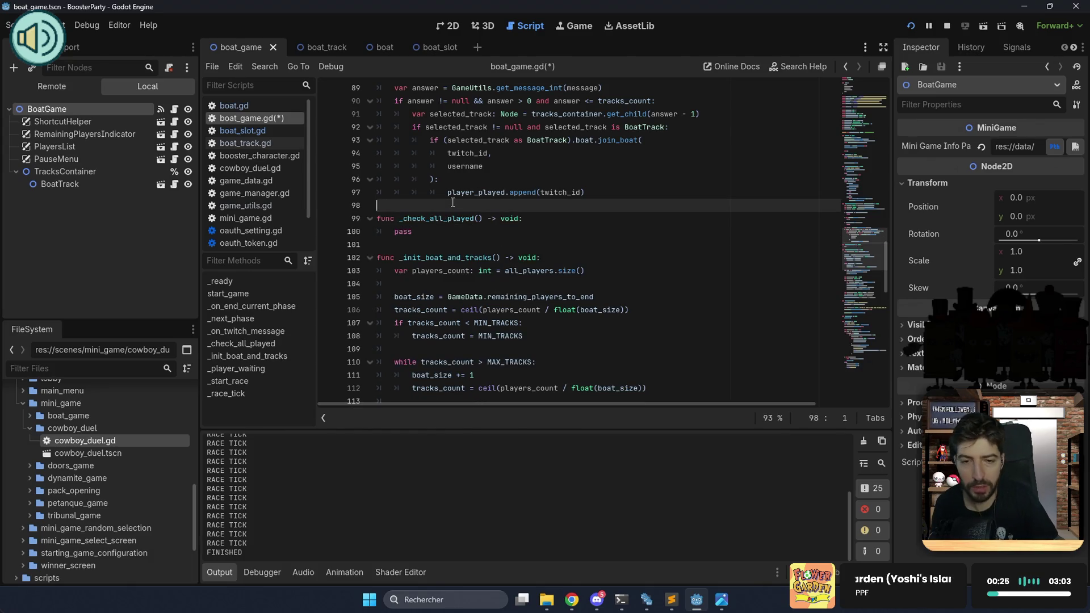
{"action": "left_click", "coordinate": [588, 192]}
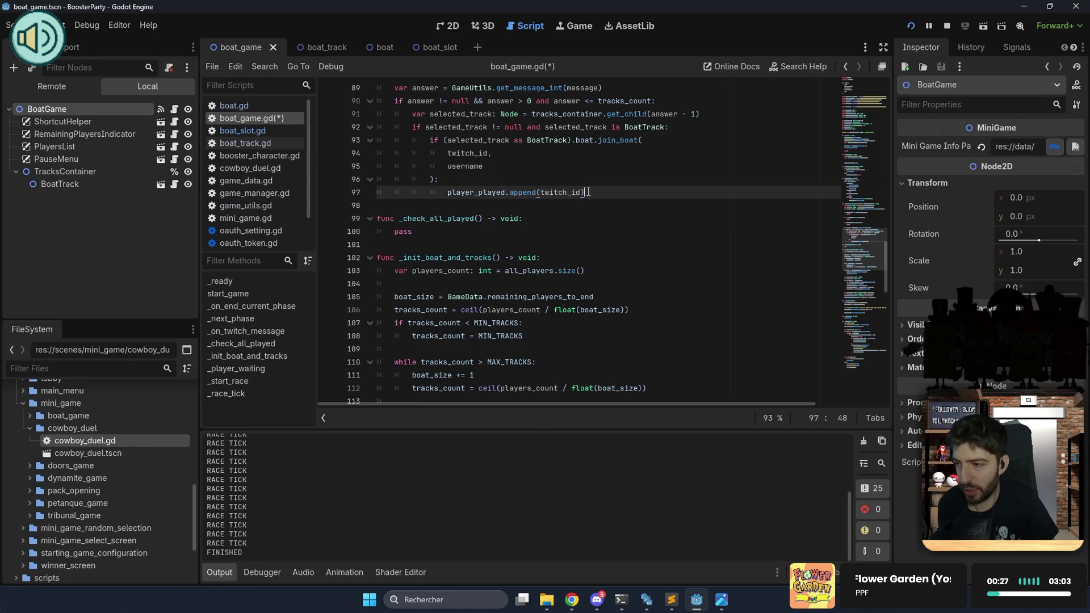
{"action": "key", "text": "Return"}
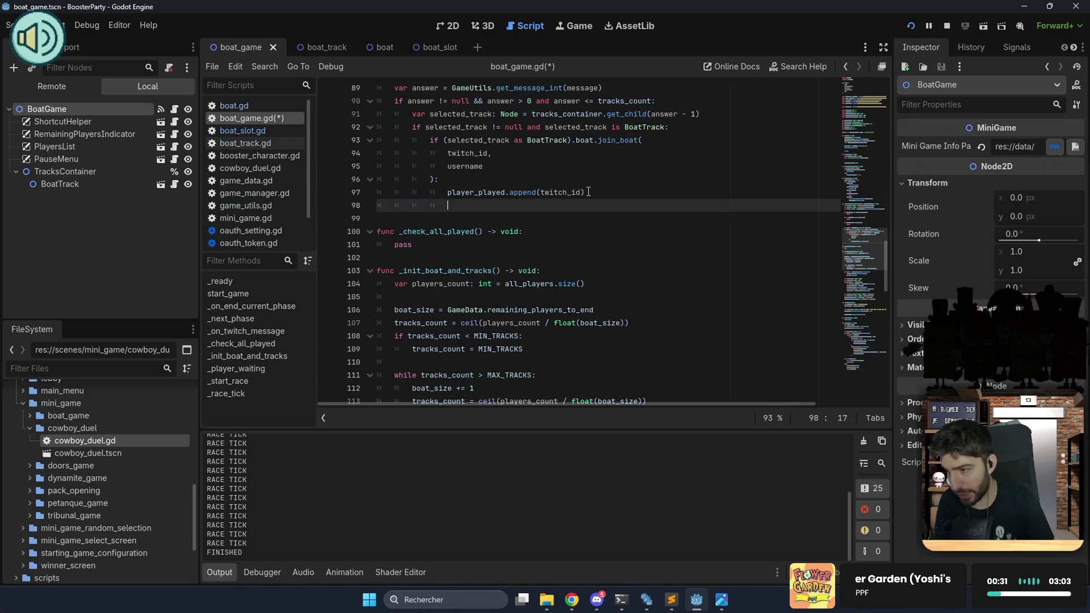
{"action": "key", "text": "Return"}
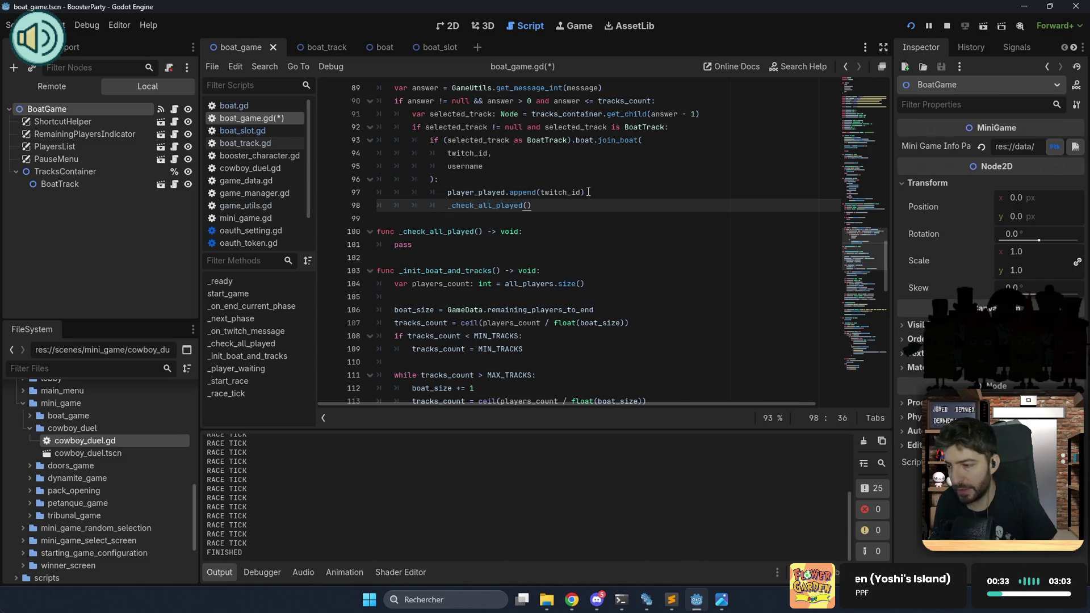
{"action": "double_click", "coordinate": [409, 245]}
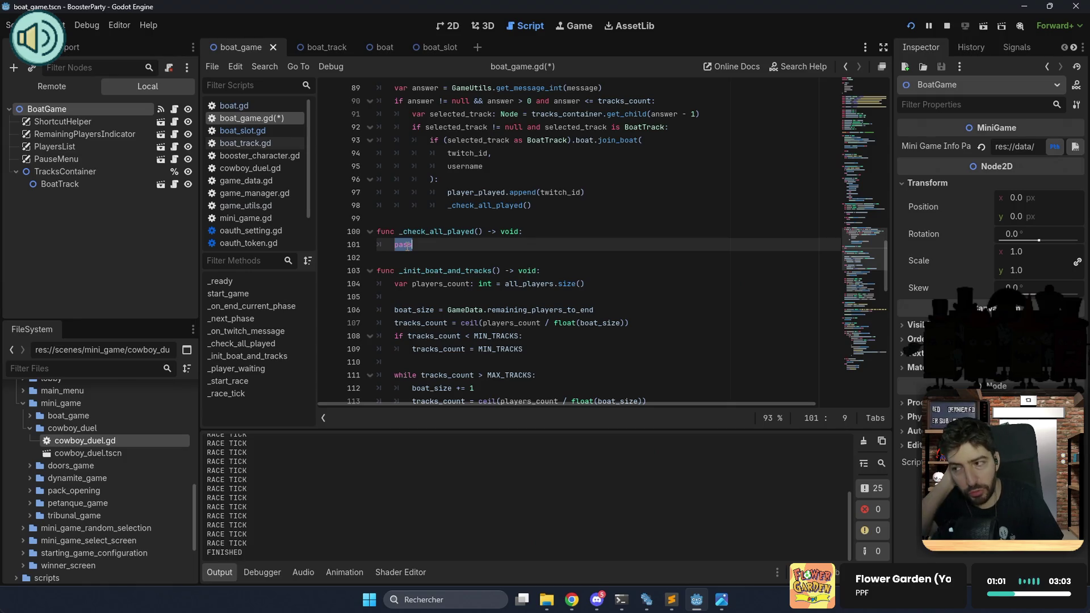
Replace pass in _check_all_played with the text 'for all_players'.
{"action": "type", "text": "for "}
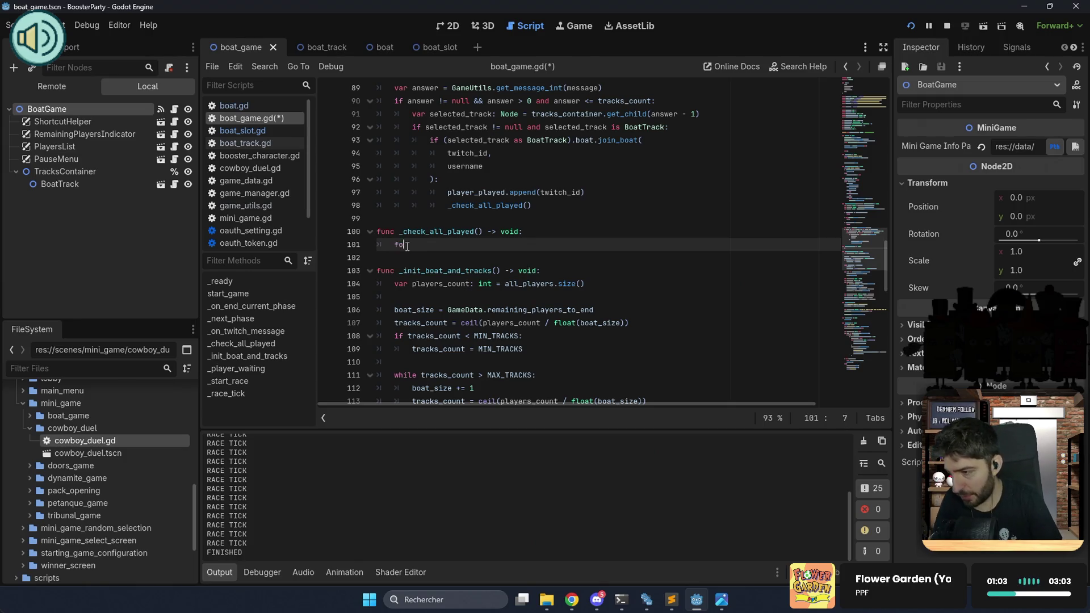
{"action": "type", "text": "all_players"}
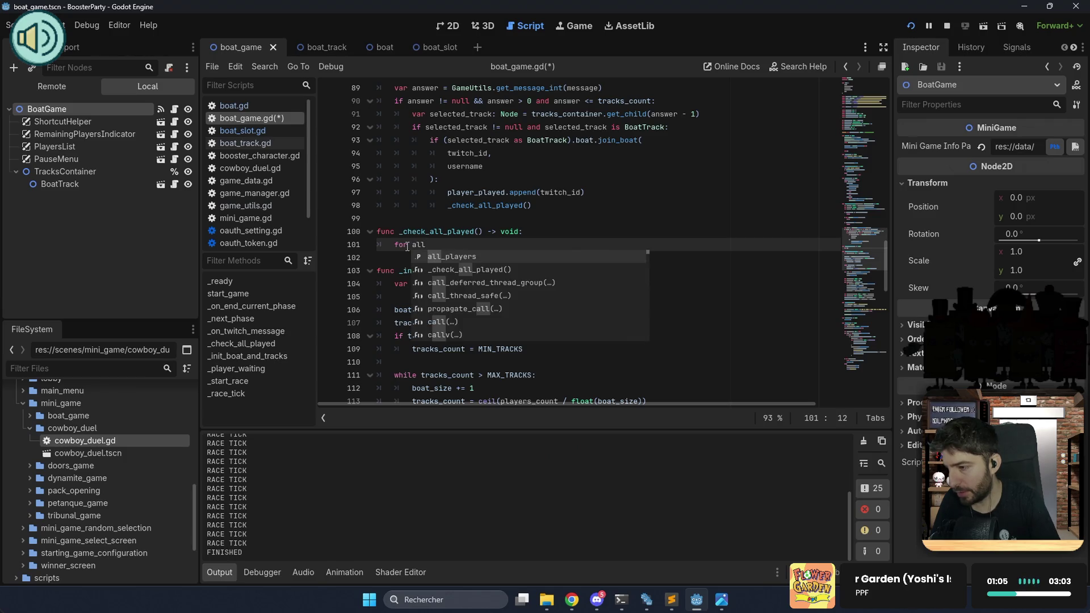
Complete the loop header as 'for player in all_players:'.
{"action": "key", "text": "Left"}
{"action": "key", "text": "Left"}
{"action": "key", "text": "Left"}
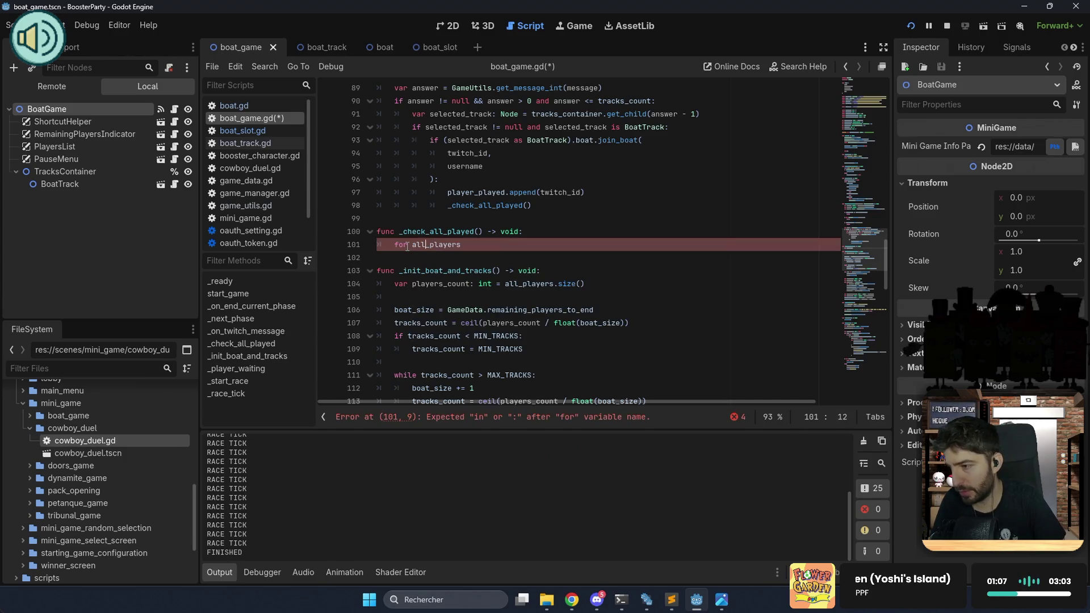
{"action": "type", "text": "player in"}
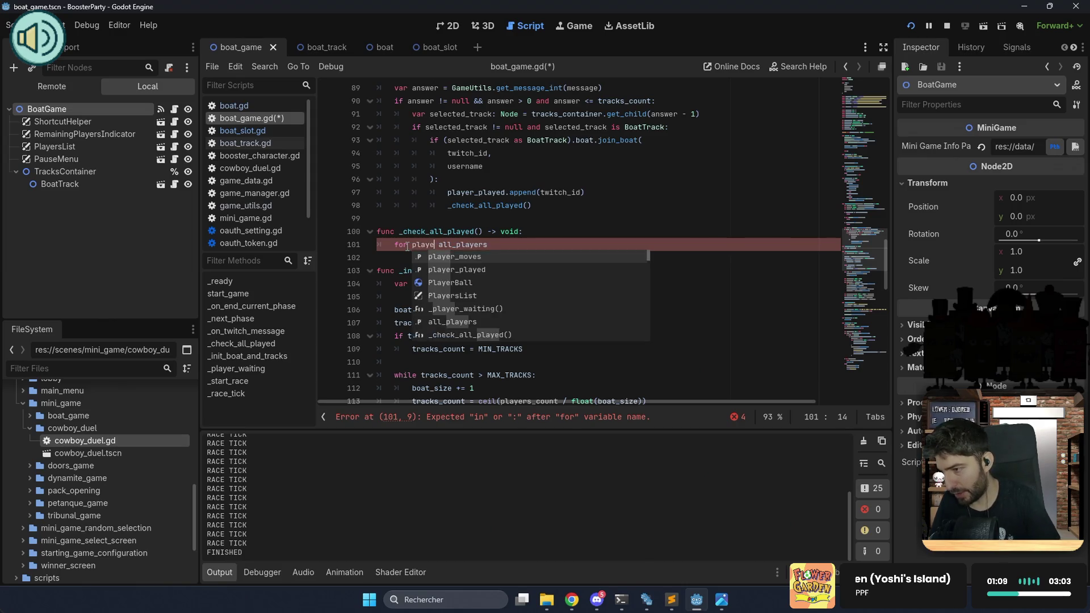
{"action": "key", "text": "Right"}
{"action": "key", "text": "Right"}
{"action": "key", "text": "Right"}
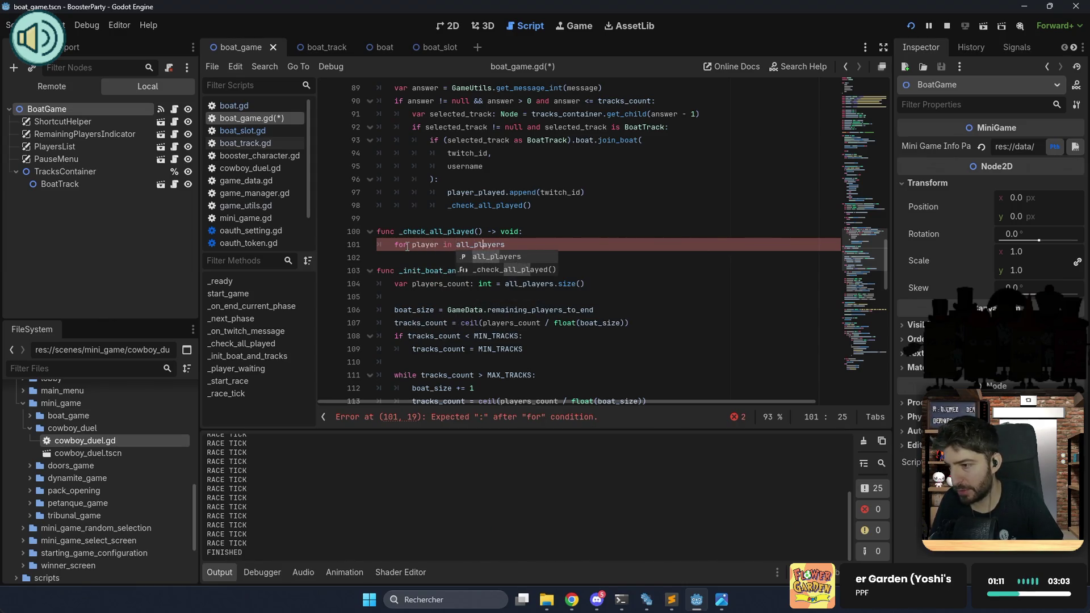
{"action": "type", "text": ":"}
{"action": "key", "text": "Return"}
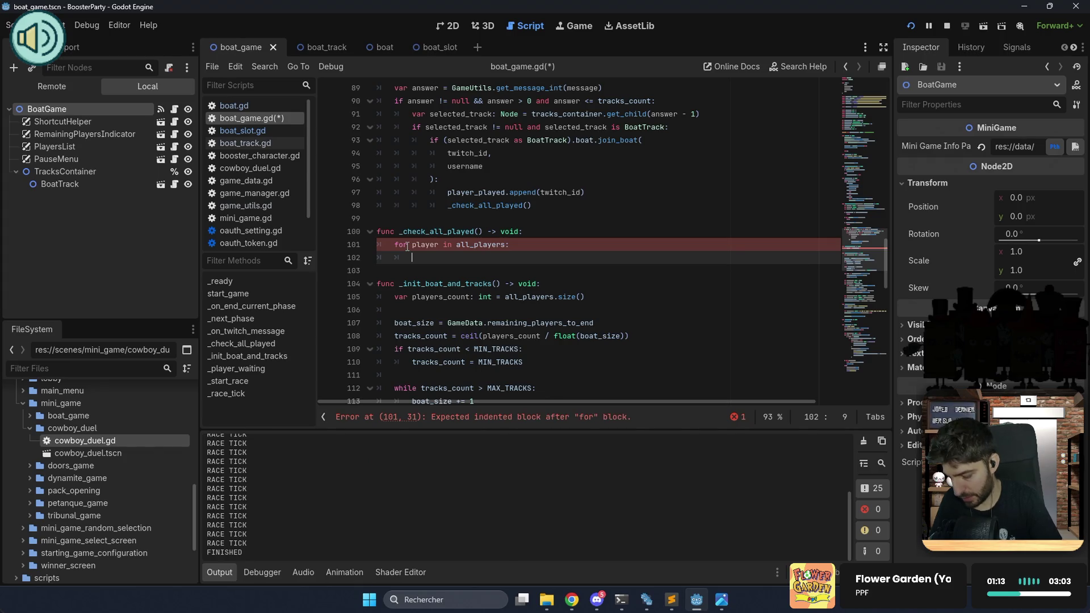
Add 'if not player_played.has(player.twitch_id):' inside the loop using autocomplete.
{"action": "type", "text": "if "}
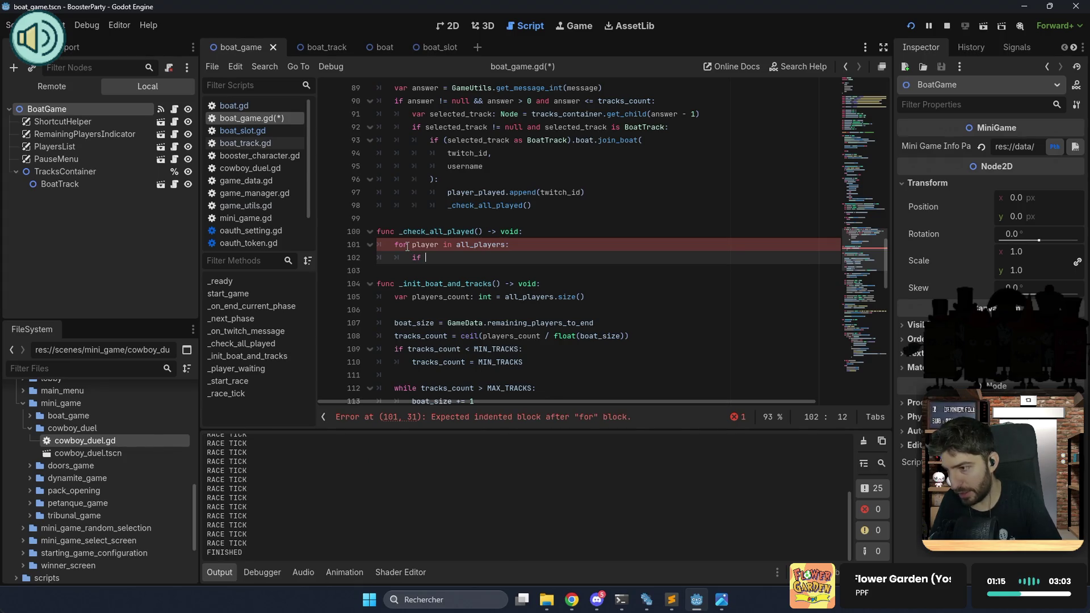
{"action": "type", "text": "pl"}
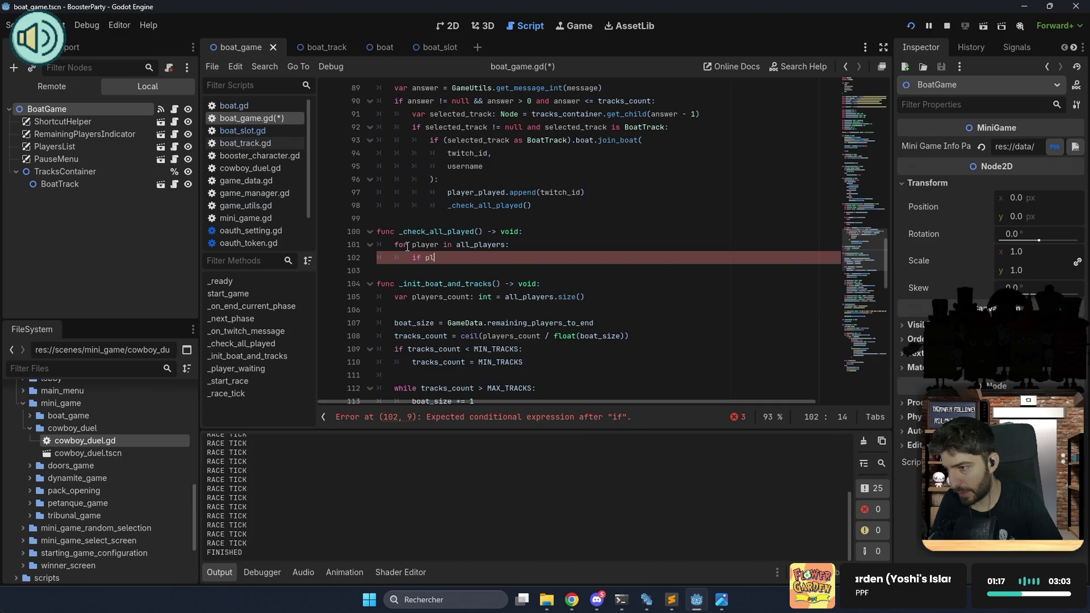
{"action": "key", "text": "Down"}
{"action": "key", "text": "Return"}
{"action": "type", "text": ".has(p"}
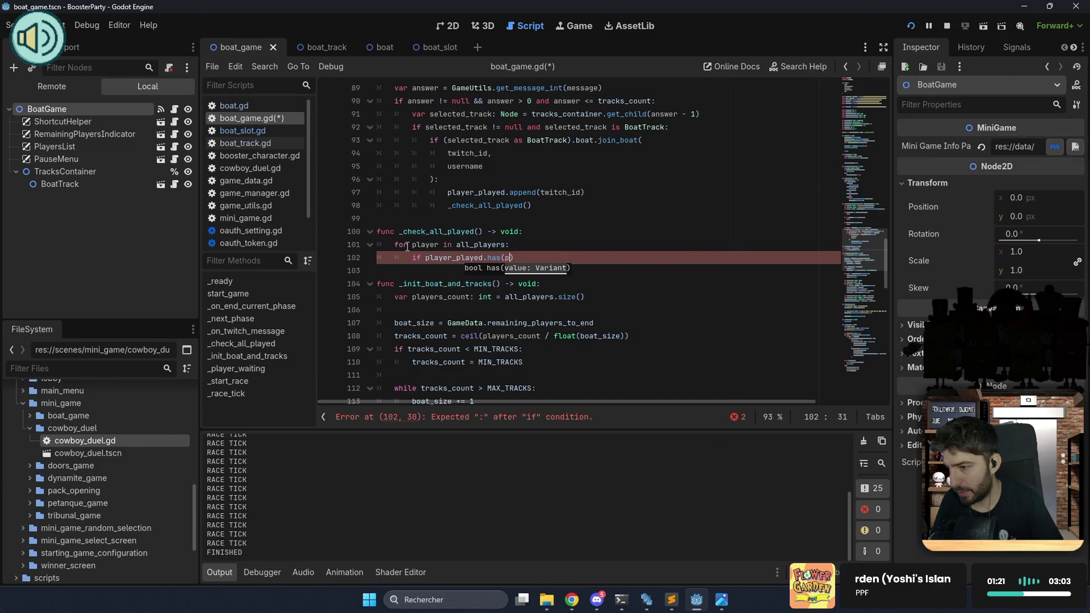
{"action": "type", "text": "layer."}
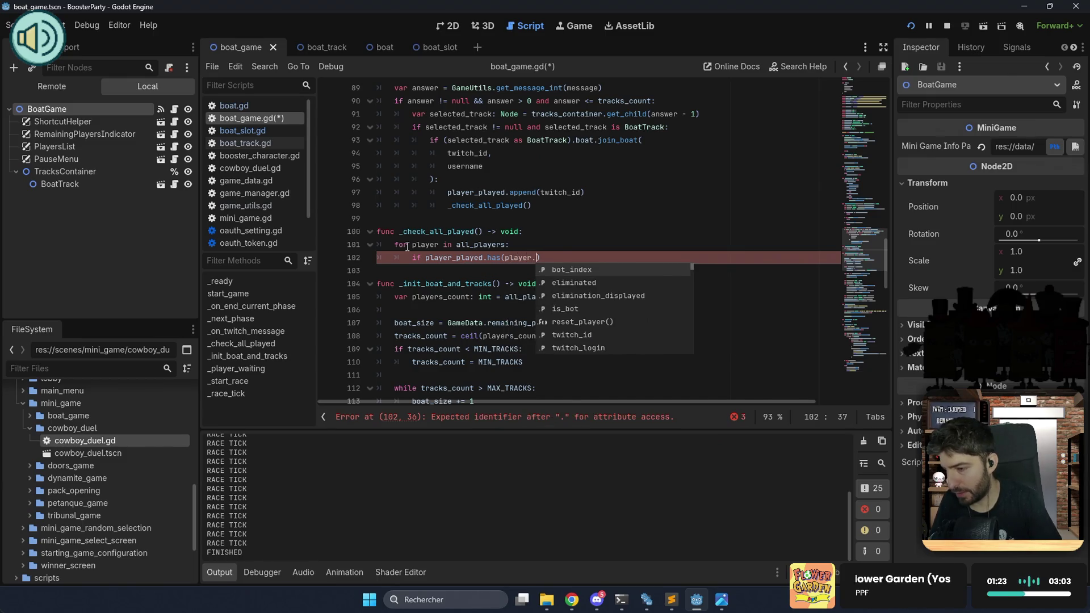
{"action": "type", "text": "tw"}
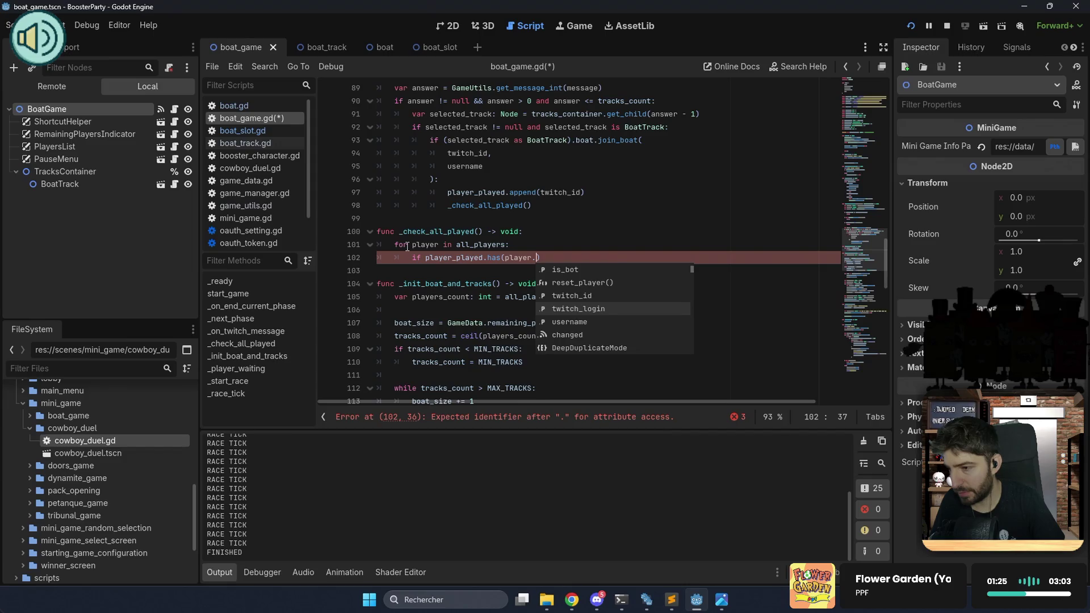
{"action": "key", "text": "Return"}
{"action": "left_click", "coordinate": [422, 257]}
{"action": "type", "text": "not"}
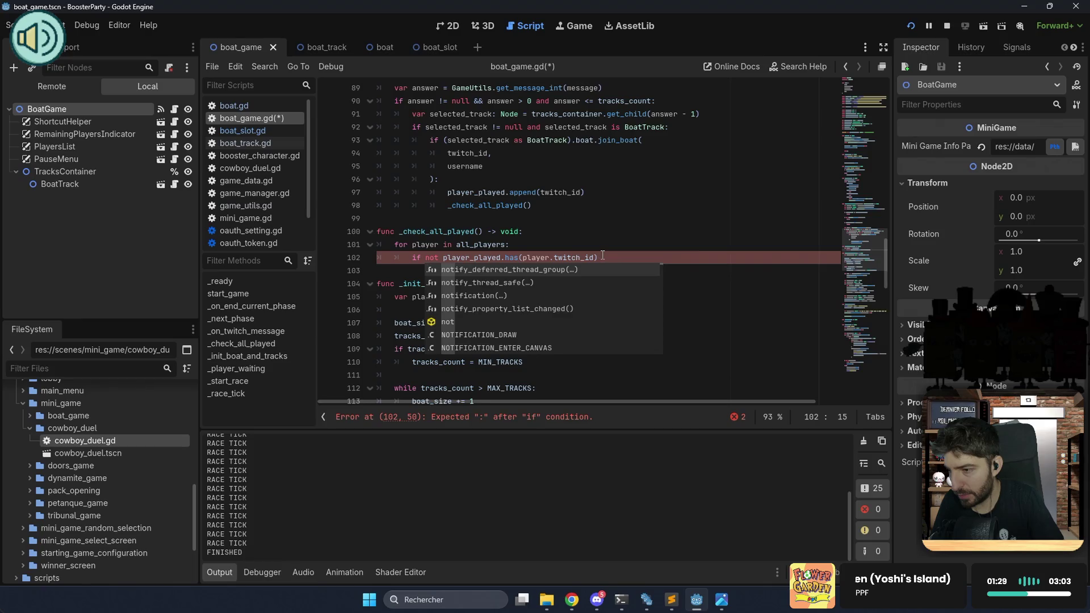
{"action": "left_click", "coordinate": [603, 256]}
{"action": "type", "text": ":"}
{"action": "key", "text": "Return"}
Write return under the if, fixing typos, and begin a line after the loop.
{"action": "type", "text": "reu"}
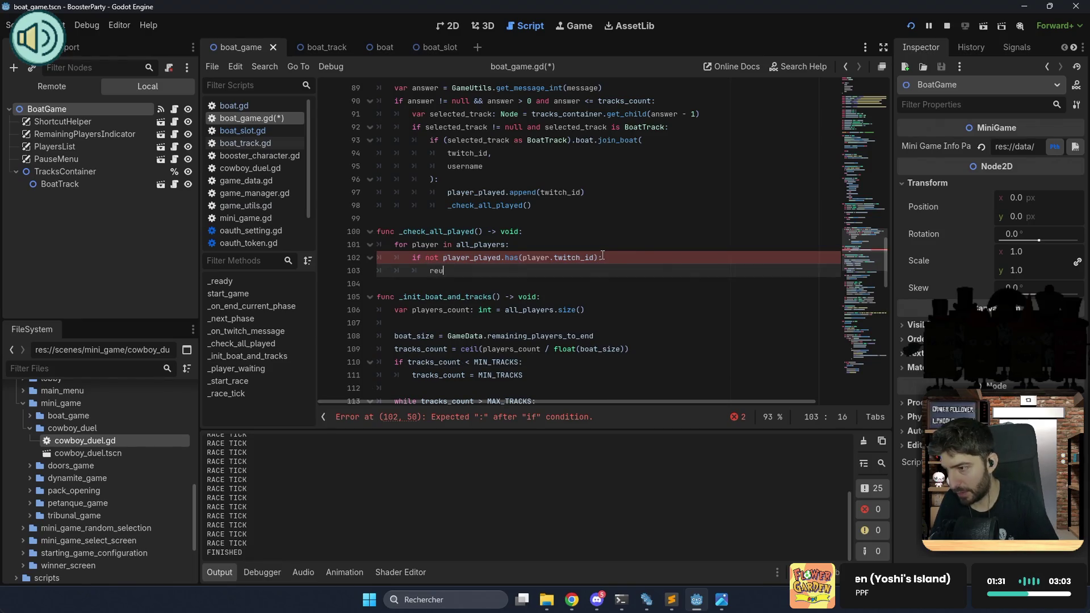
{"action": "key", "text": "BackSpace"}
{"action": "key", "text": "BackSpace"}
{"action": "key", "text": "BackSpace"}
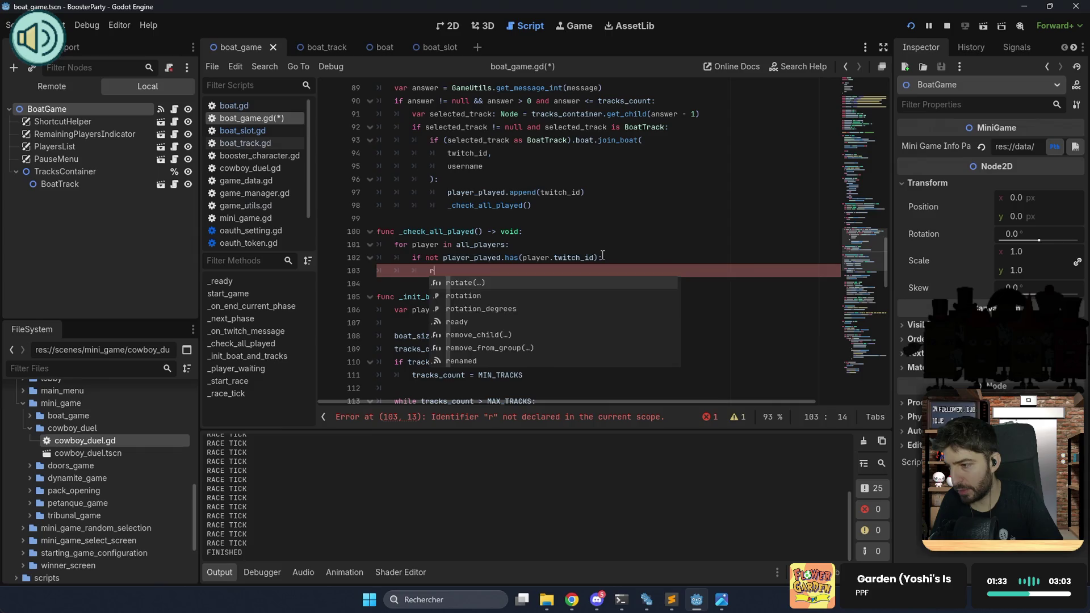
{"action": "type", "text": "eutrn"}
{"action": "key", "text": "BackSpace"}
{"action": "key", "text": "BackSpace"}
{"action": "key", "text": "BackSpace"}
{"action": "type", "text": "turn"}
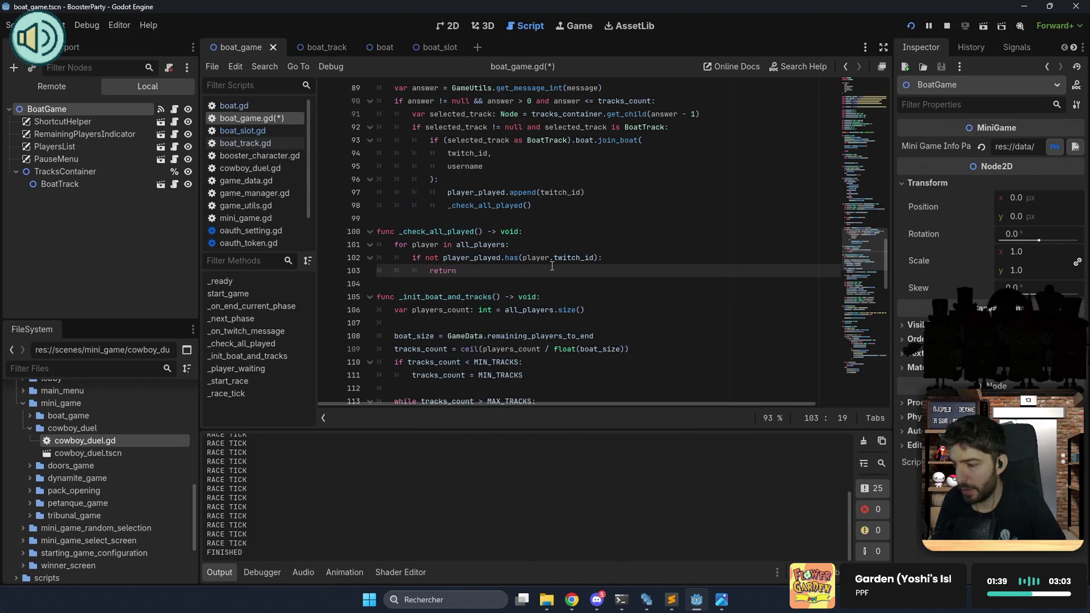
{"action": "key", "text": "Return"}
{"action": "key", "text": "Return"}
{"action": "type", "text": "_en"}
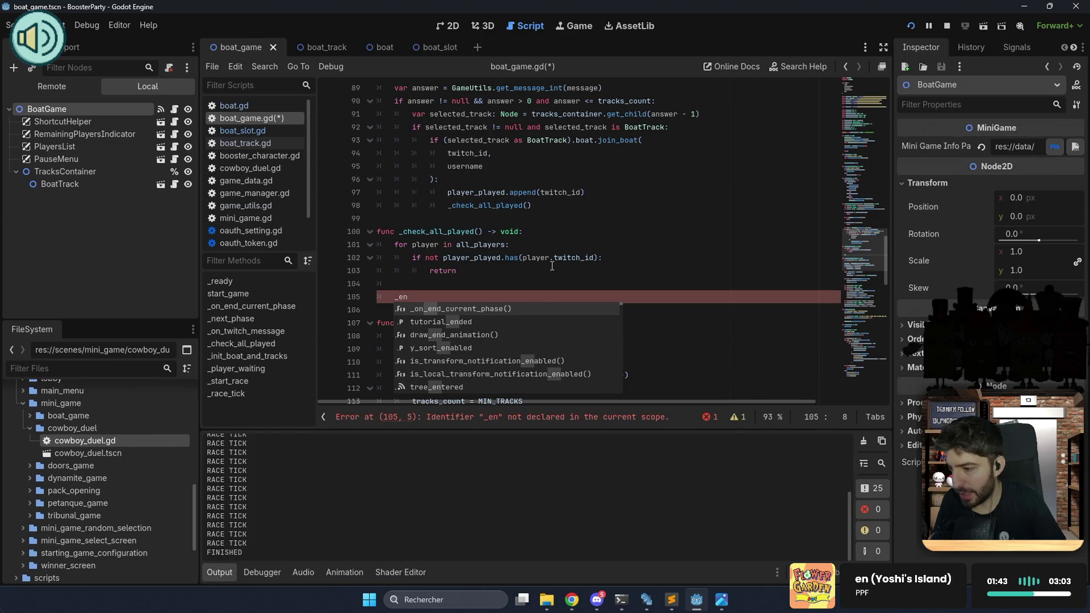
Finish _check_all_played with end_current_phase.emit() after the loop and save boat_game.gd.
{"action": "key", "text": "BackSpace"}
{"action": "key", "text": "BackSpace"}
{"action": "key", "text": "BackSpace"}
{"action": "type", "text": "end"}
{"action": "key", "text": "Return"}
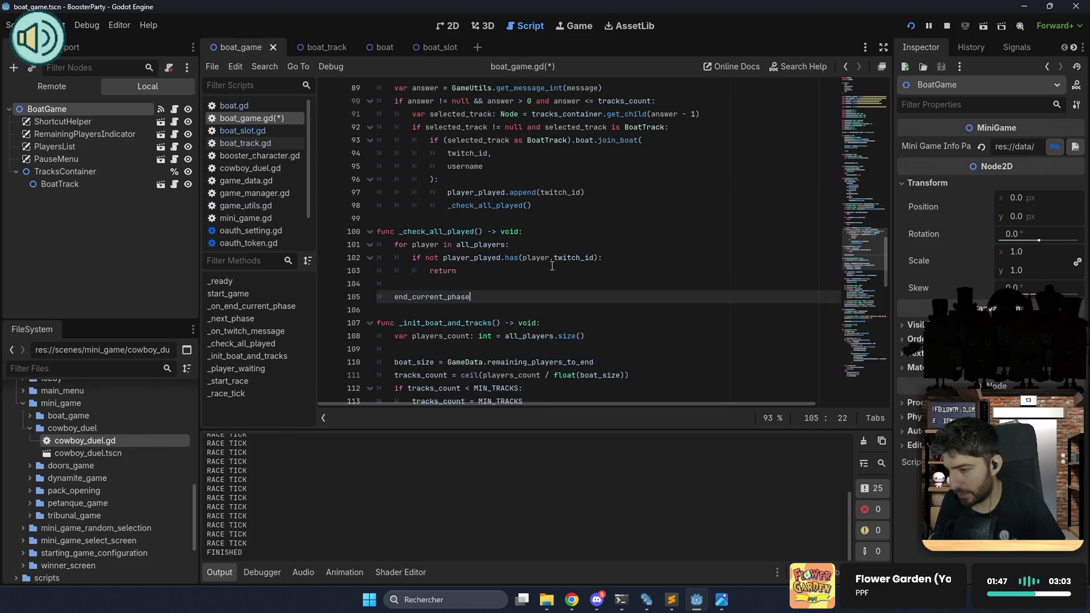
{"action": "type", "text": ".emit("}
{"action": "key", "text": "ctrl+s"}
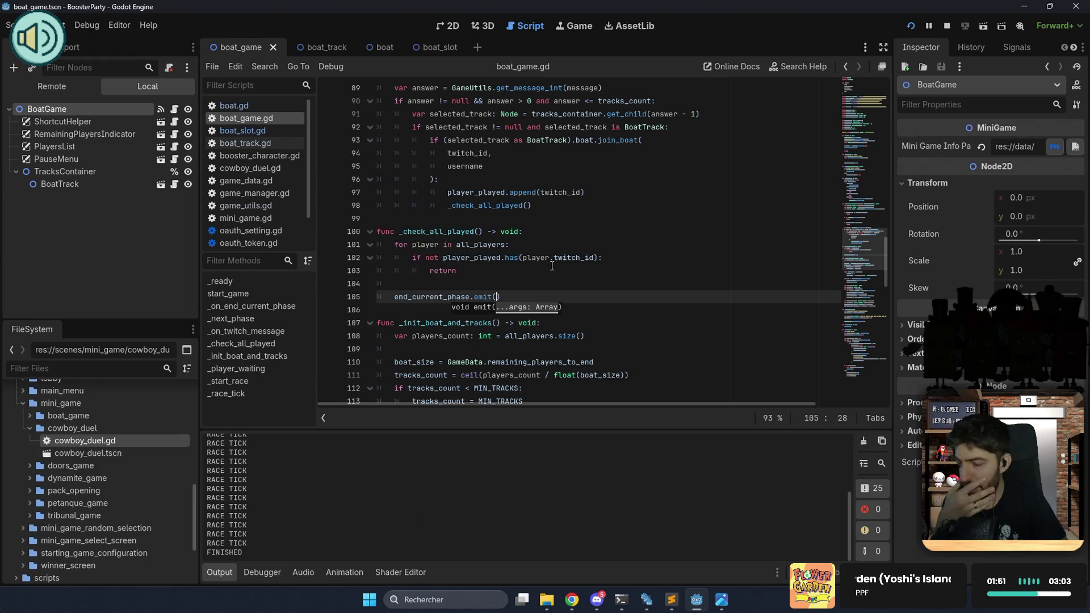
{"action": "left_click", "coordinate": [502, 269]}
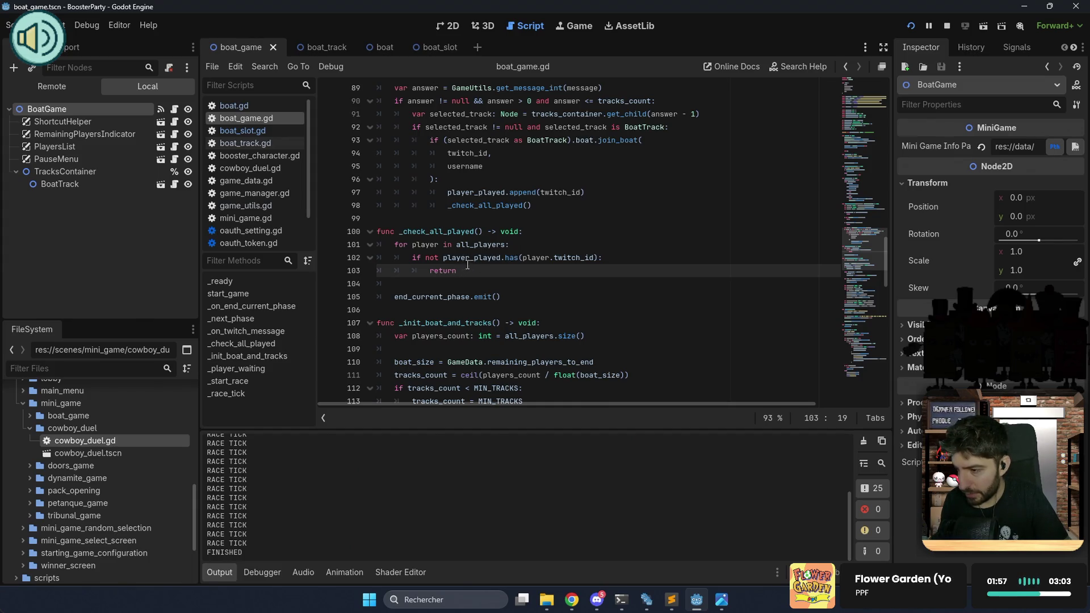
Insert player.is_bot into line 102's if condition via autocomplete, leaving a parse error.
{"action": "left_click", "coordinate": [422, 257]}
{"action": "type", "text": "player.is"}
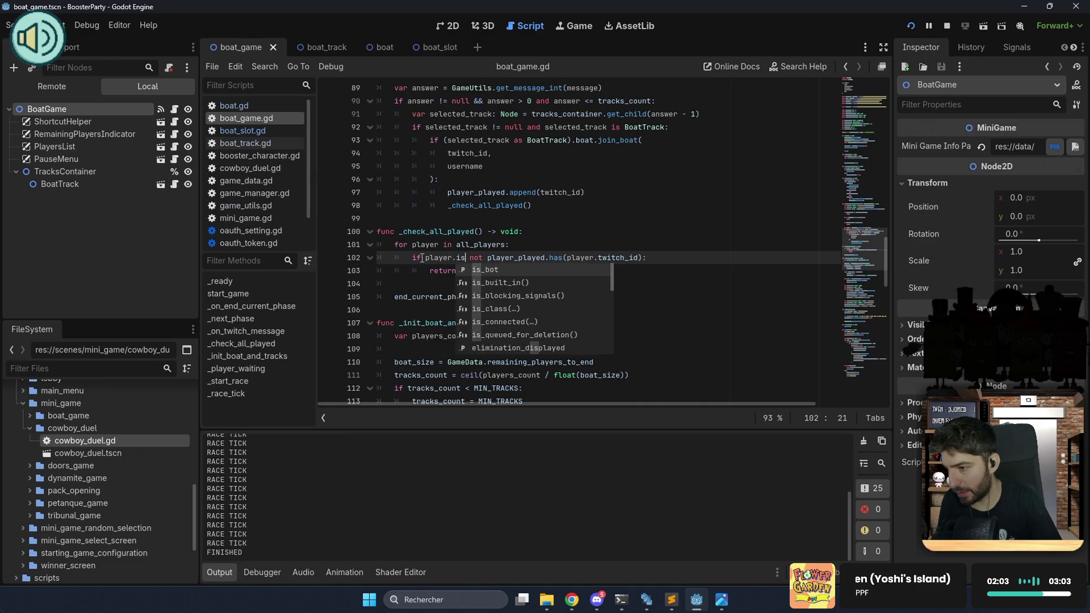
{"action": "key", "text": "Return"}
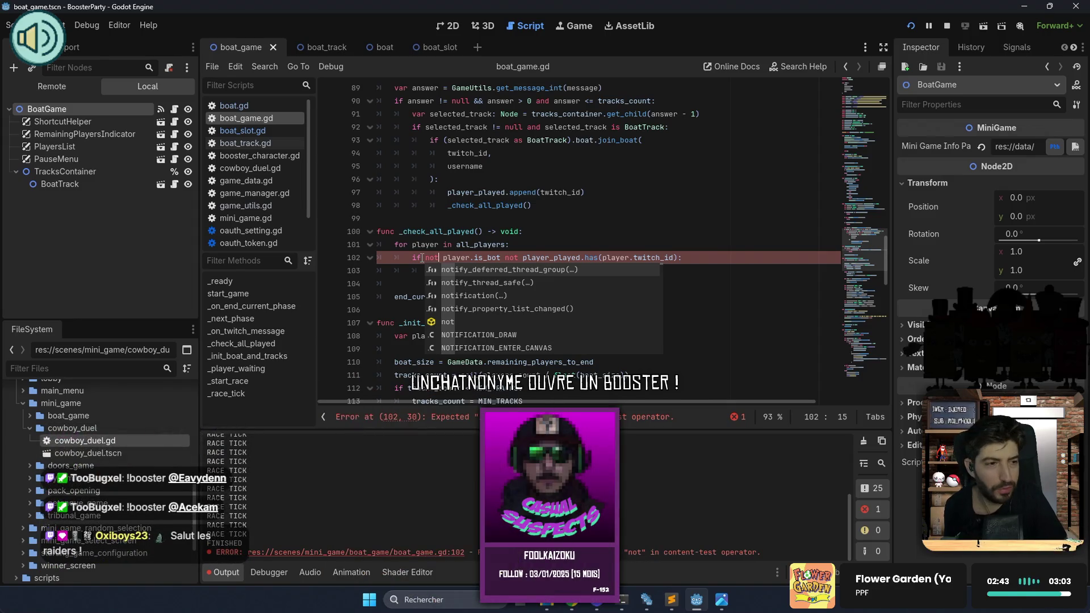
{"action": "key", "text": "Escape"}
{"action": "key", "text": "End"}
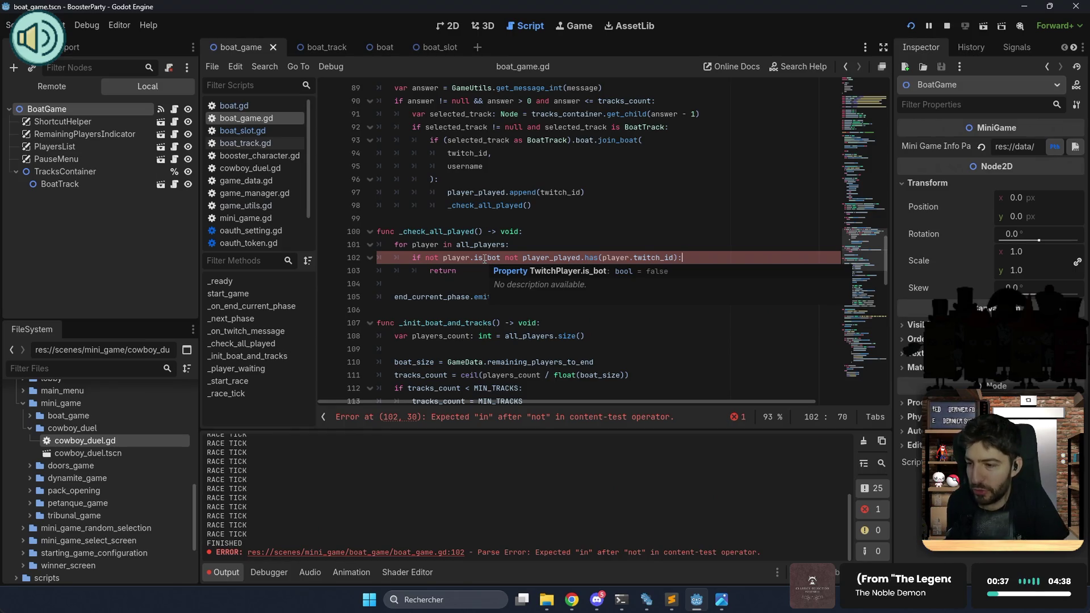
Join line 102's two conditions with 'and' to clear the parse error, then save.
{"action": "left_click", "coordinate": [532, 249]}
{"action": "left_click", "coordinate": [506, 256]}
{"action": "type", "text": "and"}
{"action": "key", "text": "ctrl+s"}
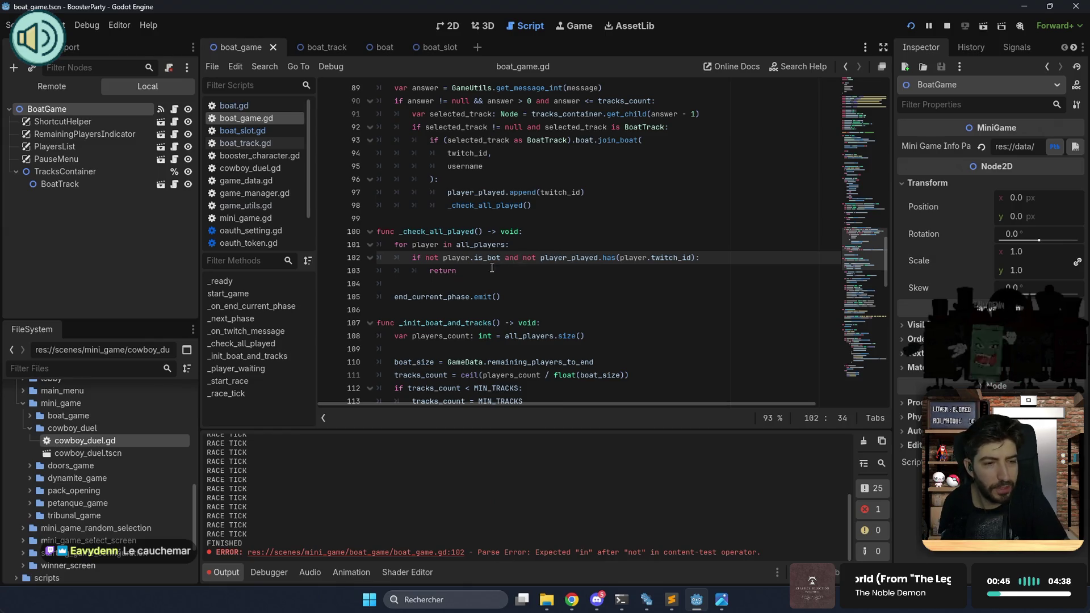
{"action": "left_click", "coordinate": [519, 269]}
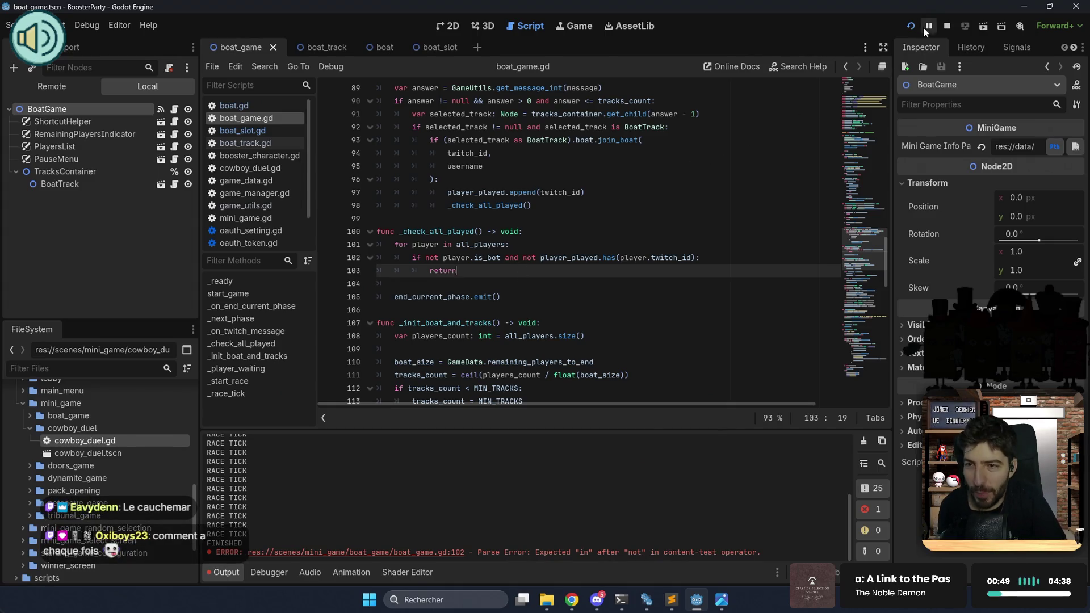
Watch the running boat race in the Game view, then stop the test run.
{"action": "left_click", "coordinate": [586, 24]}
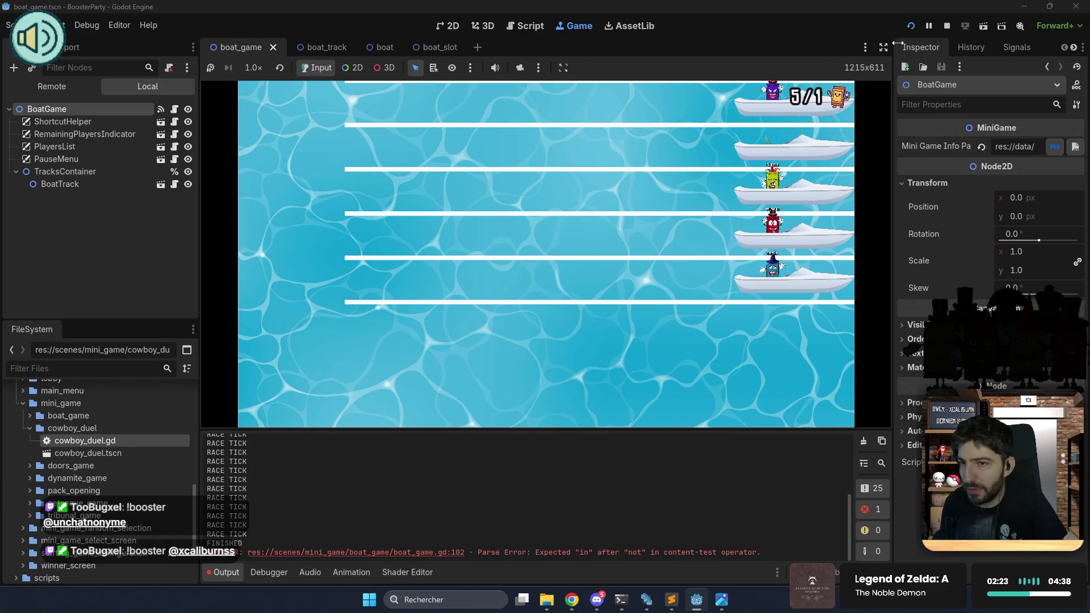
{"action": "left_click", "coordinate": [947, 26]}
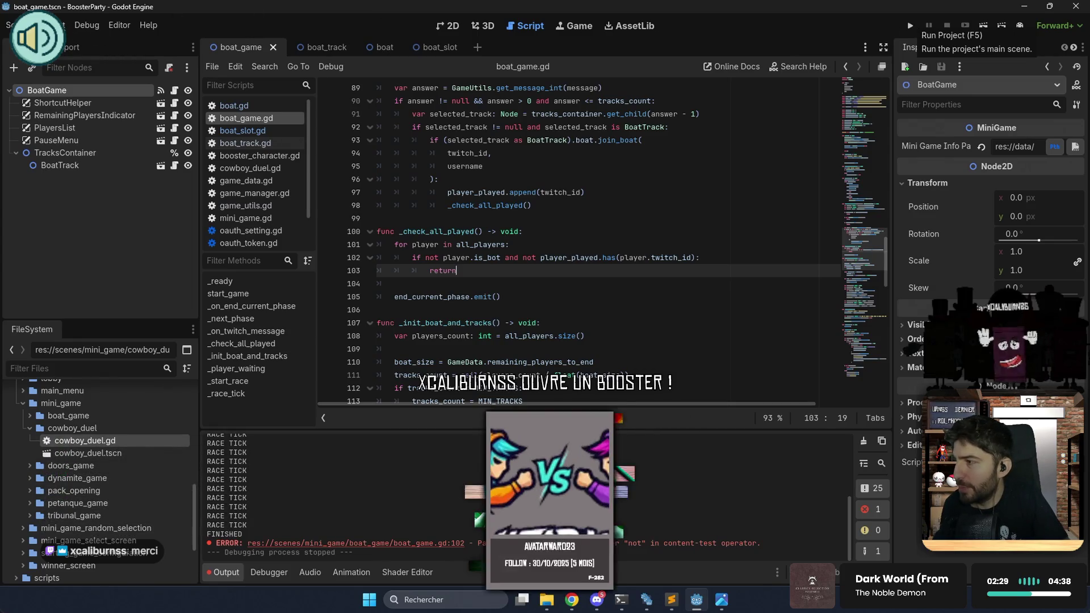
Set the project's Display > Window mode to Fullscreen, then run the whole project.
{"action": "left_click", "coordinate": [54, 25]}
{"action": "left_click", "coordinate": [85, 43]}
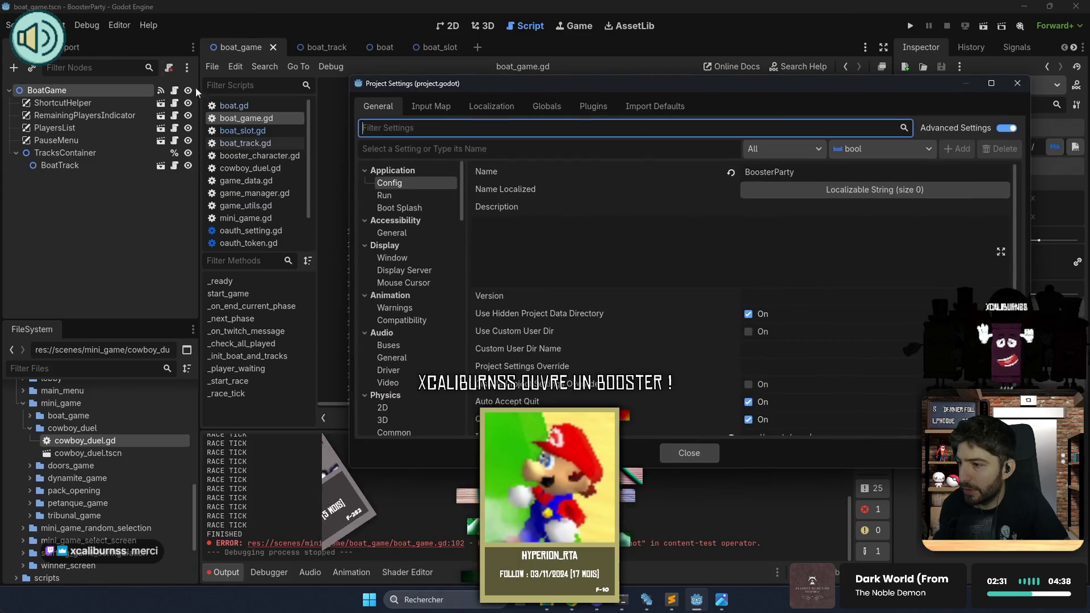
{"action": "left_click", "coordinate": [407, 253]}
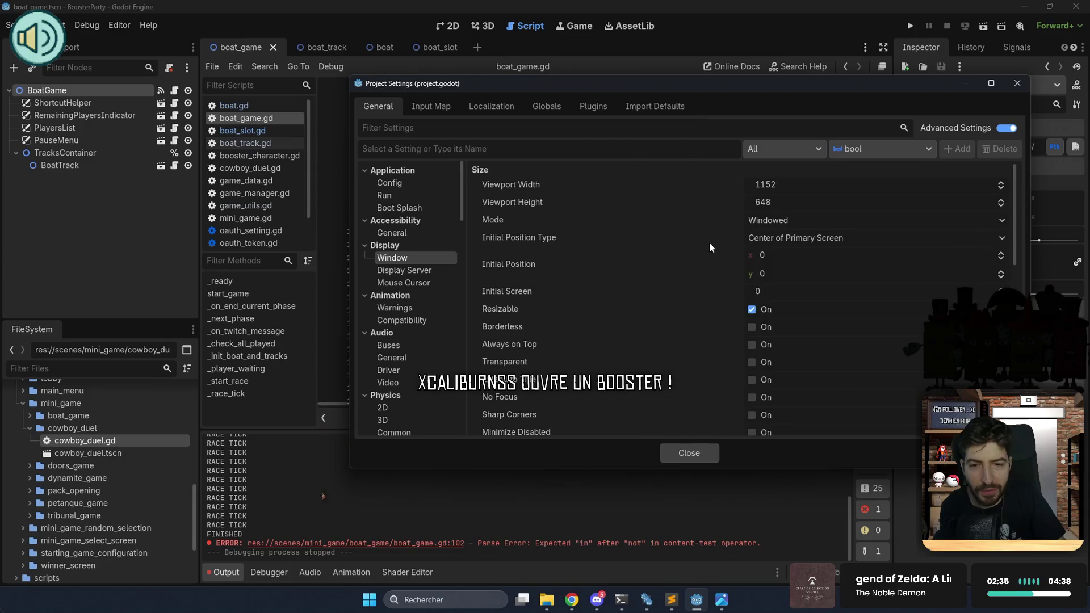
{"action": "left_click", "coordinate": [805, 221]}
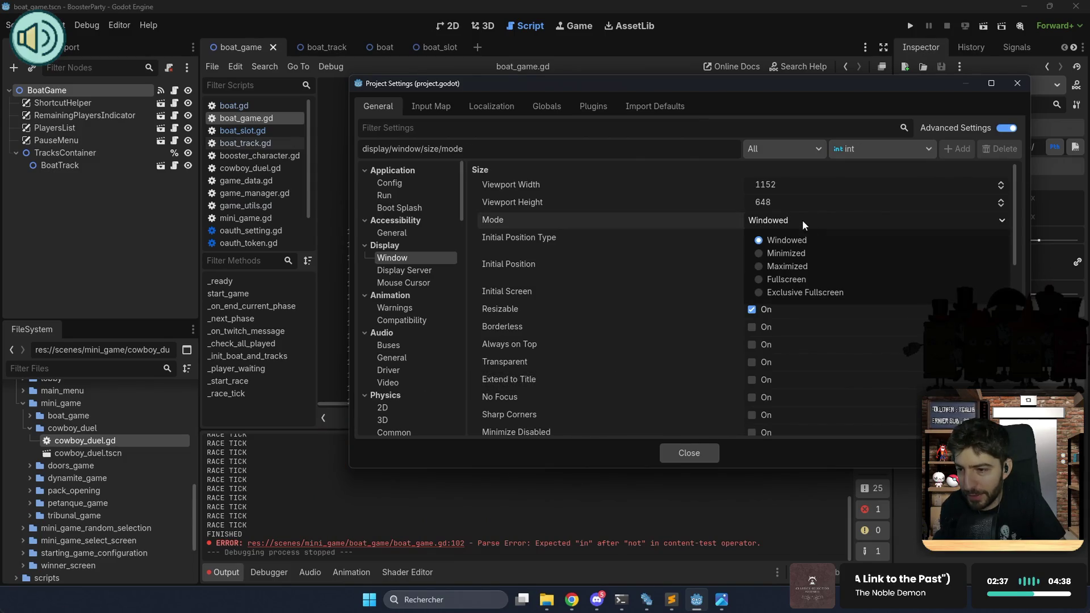
{"action": "left_click", "coordinate": [804, 278]}
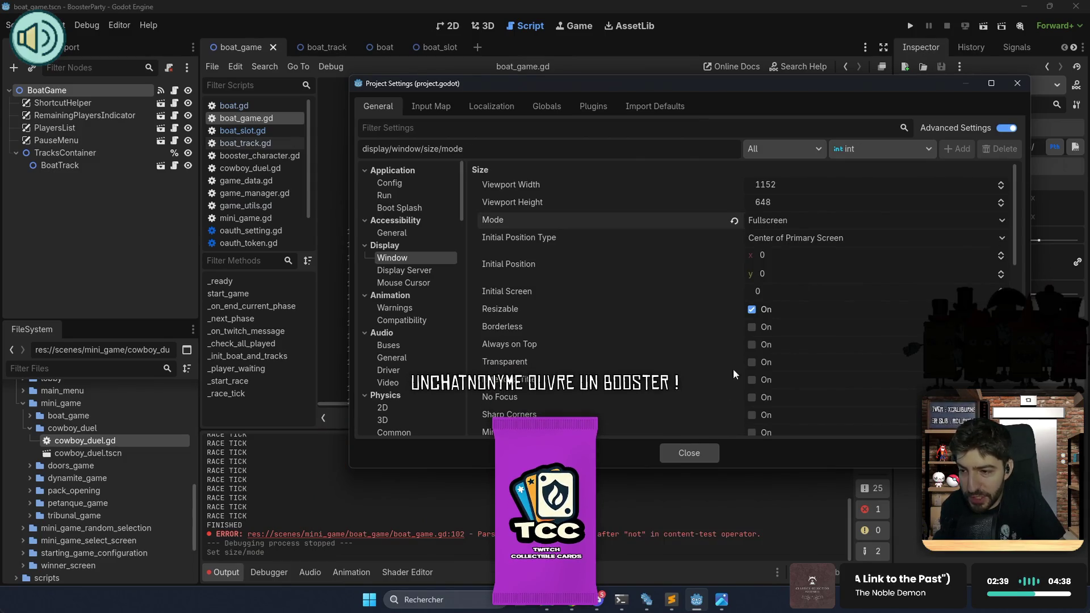
{"action": "left_click", "coordinate": [702, 452]}
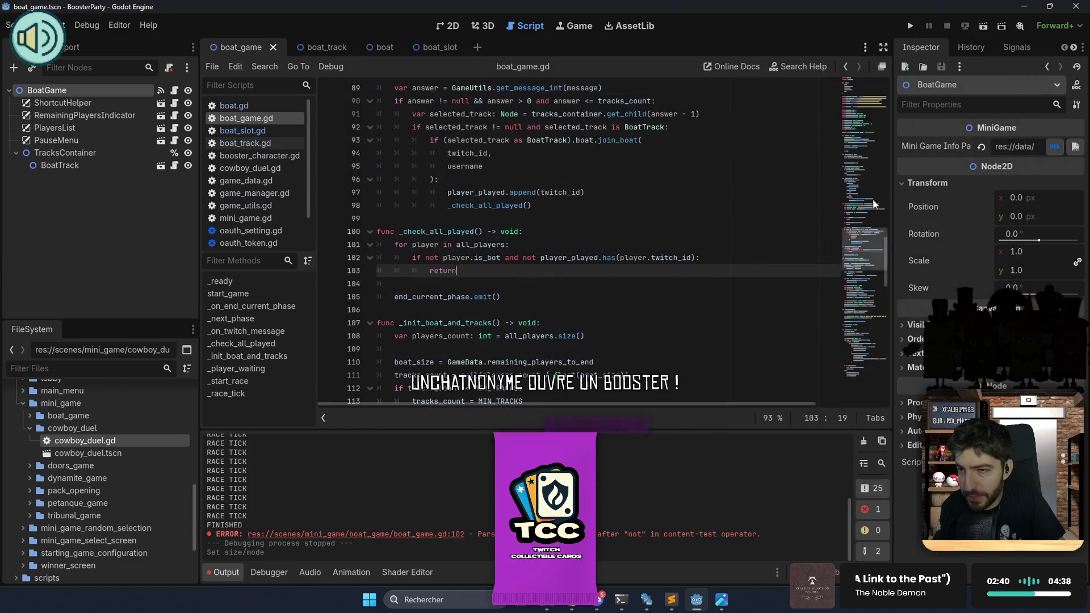
{"action": "left_click", "coordinate": [908, 26]}
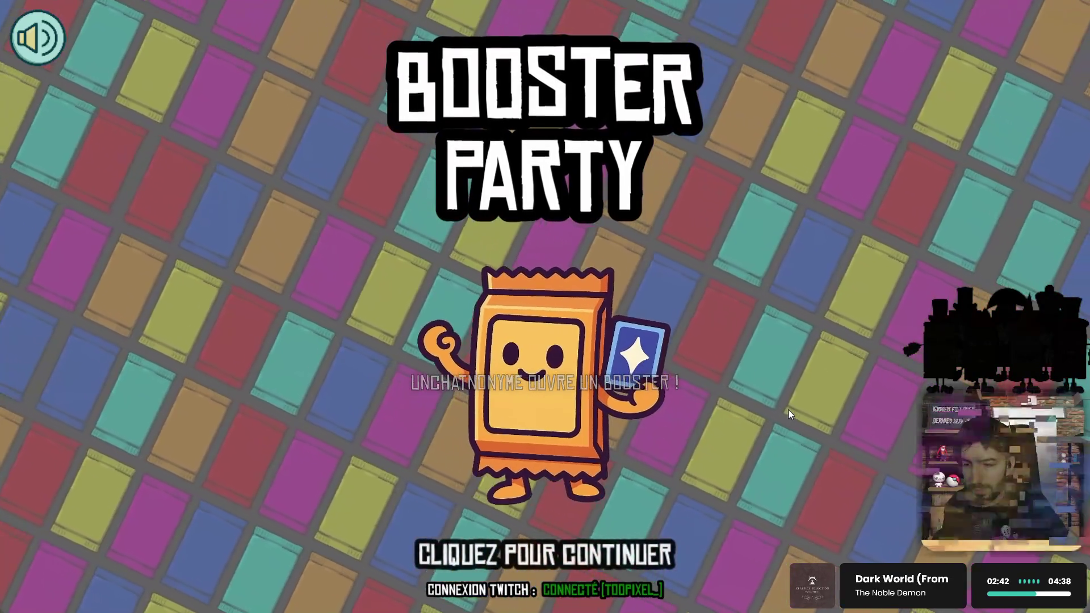
Get past the BoosterParty title screen with 'Cliquez pour continuer'.
{"action": "left_click", "coordinate": [788, 410]}
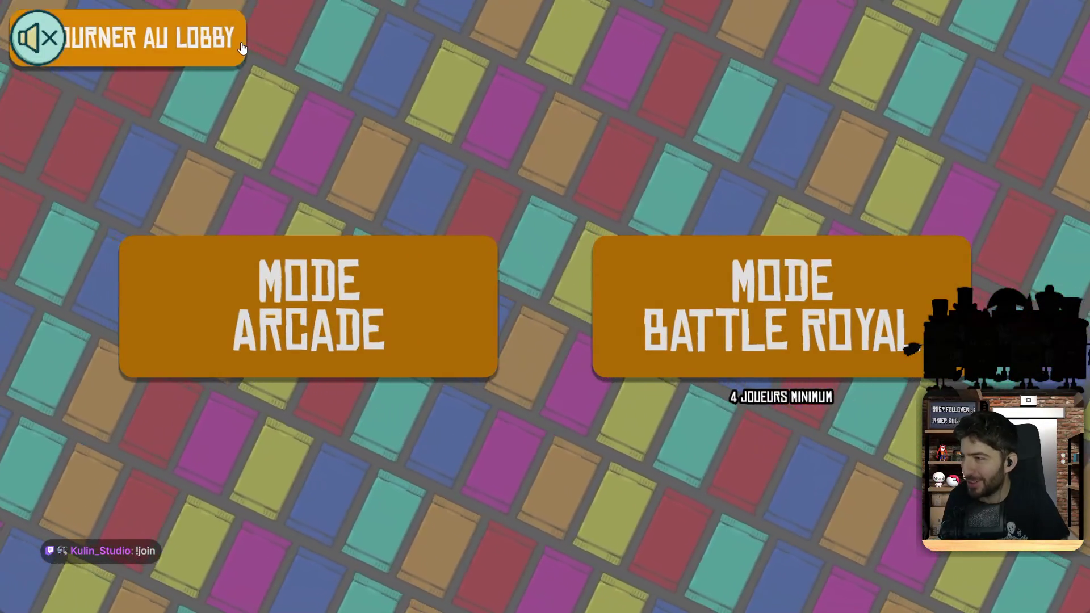
Return to the lobby, go back to mode selection once players join, and pick Battle Royal.
{"action": "left_click", "coordinate": [233, 37]}
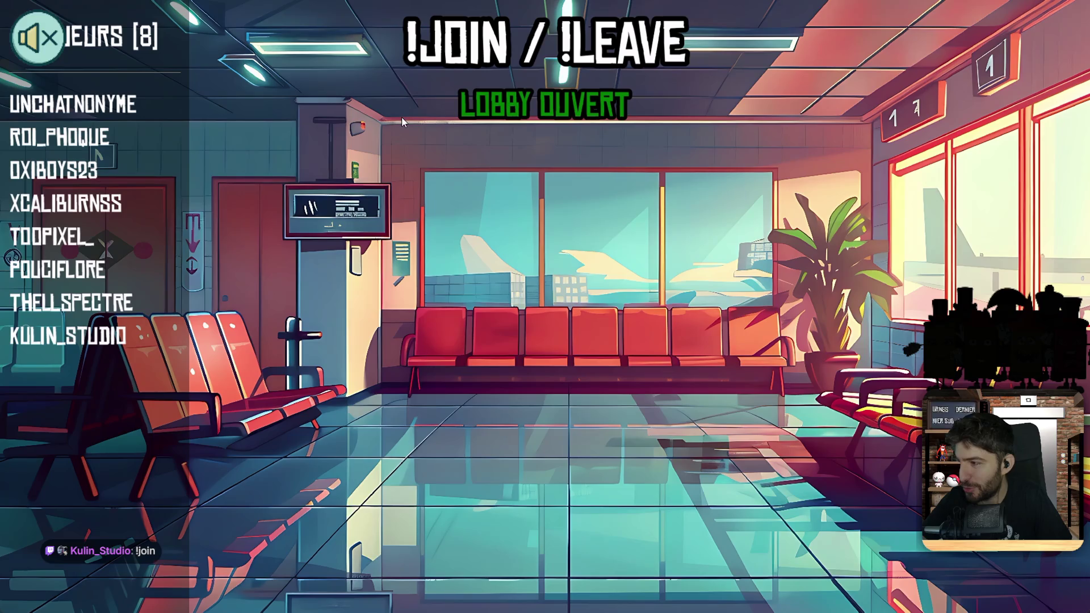
{"action": "left_click", "coordinate": [458, 179]}
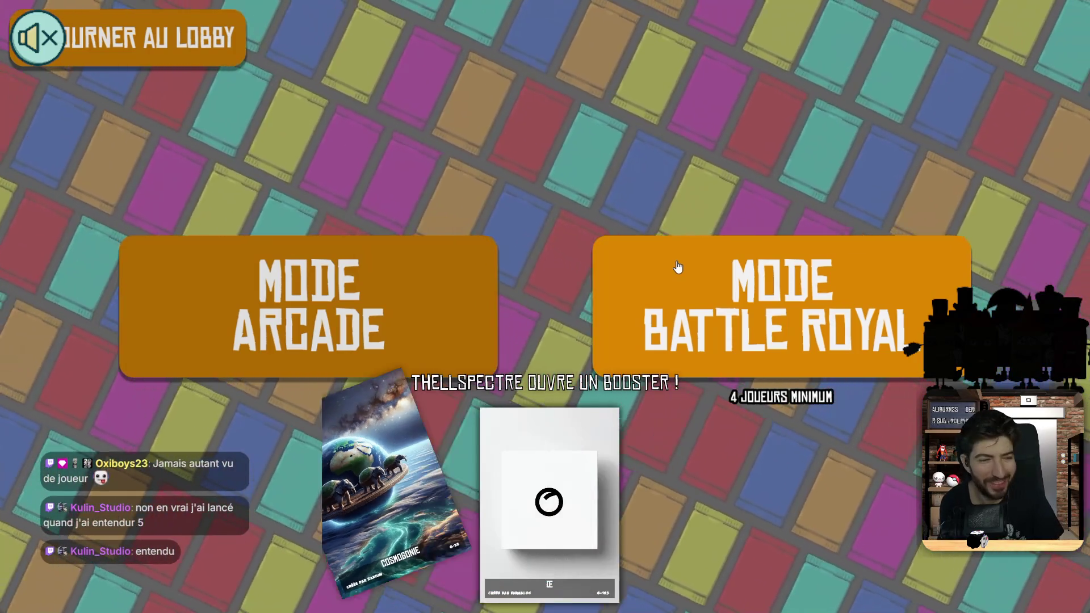
{"action": "left_click", "coordinate": [678, 267]}
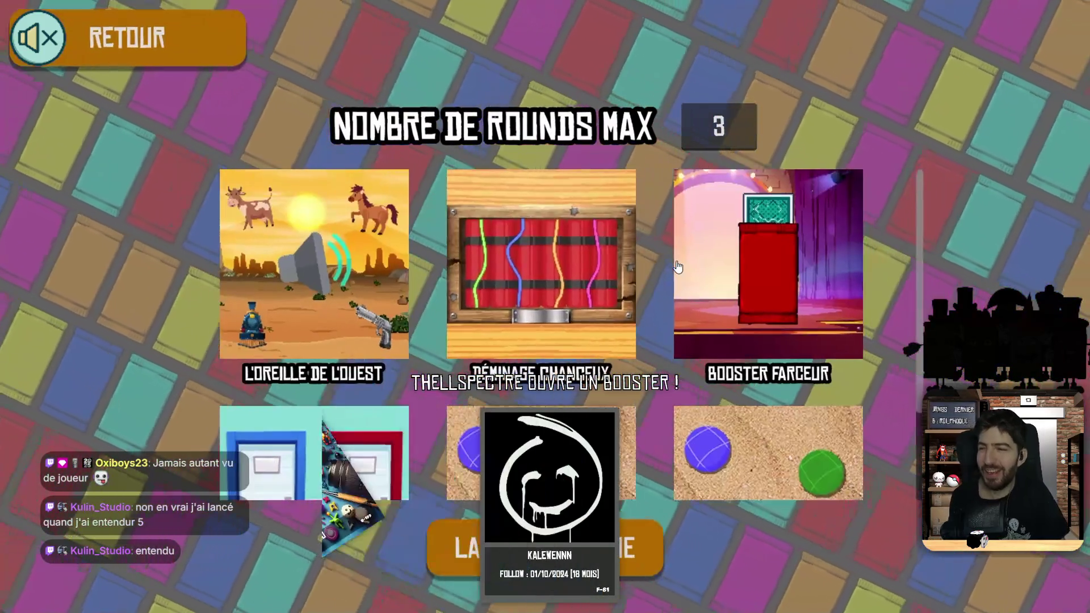
Exclude the Bâteaux mini-game from the Battle Royal rotation and launch the game.
{"action": "scroll", "coordinate": [629, 317], "scroll_direction": "down", "scroll_amount": 1}
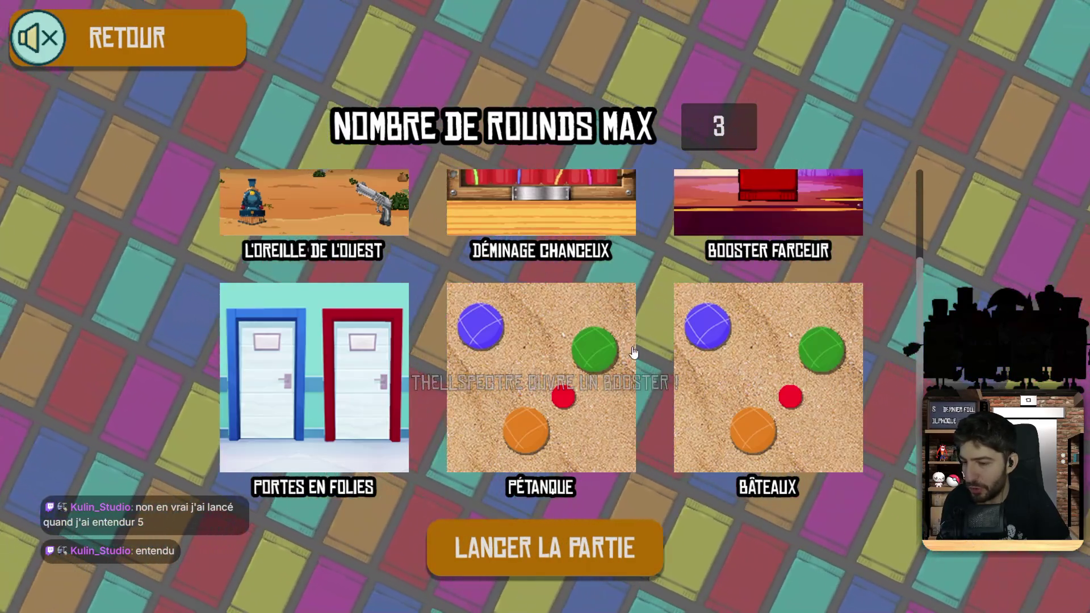
{"action": "left_click", "coordinate": [682, 426]}
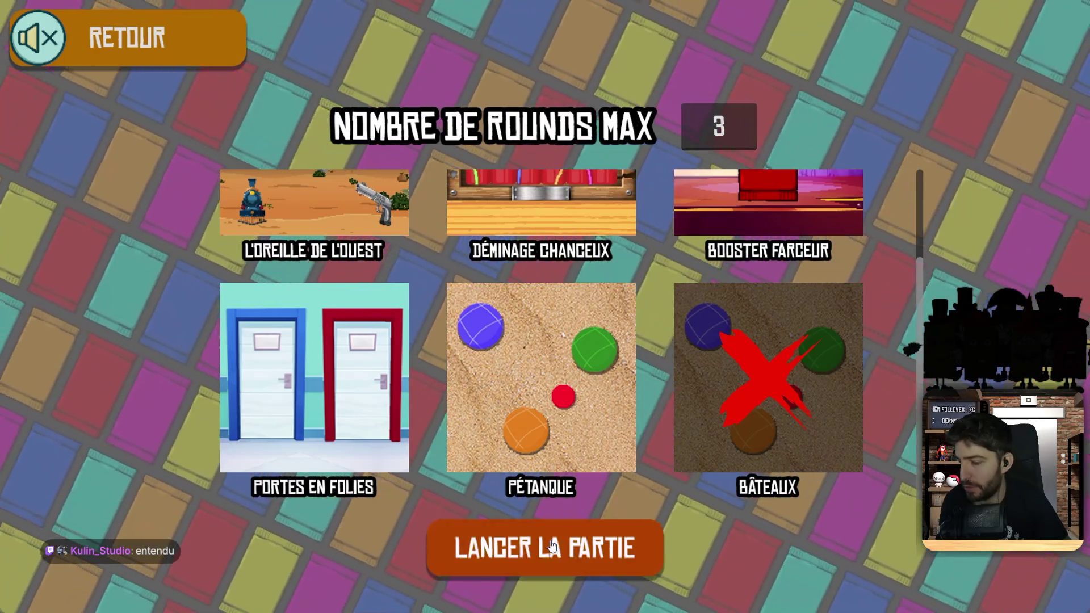
{"action": "left_click", "coordinate": [551, 546]}
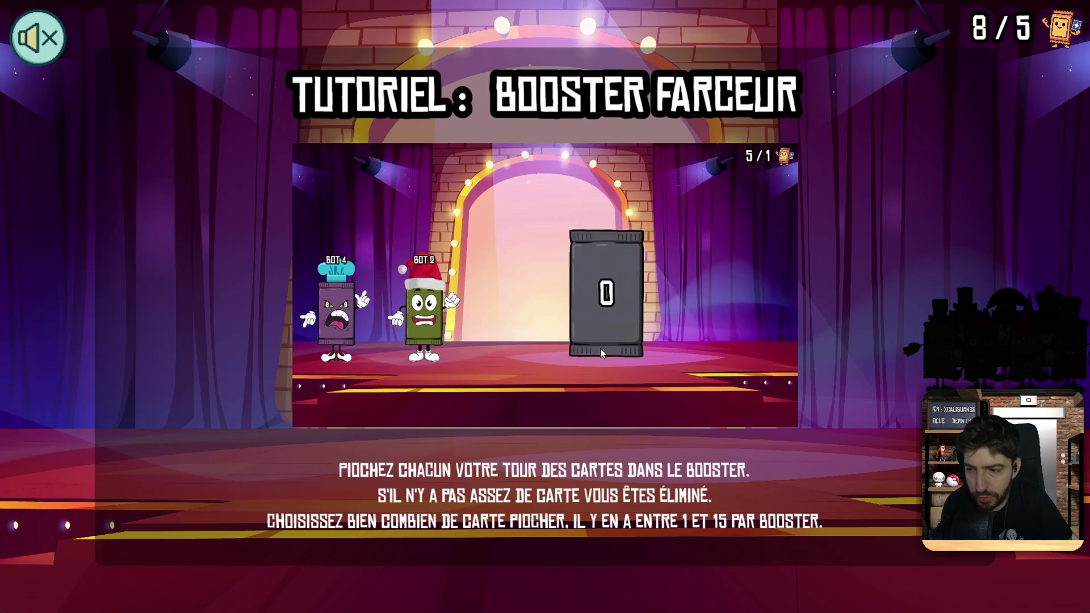
Pause the Booster Farceur tutorial with Escape to bring up the PAUSE menu.
{"action": "key", "text": "Escape"}
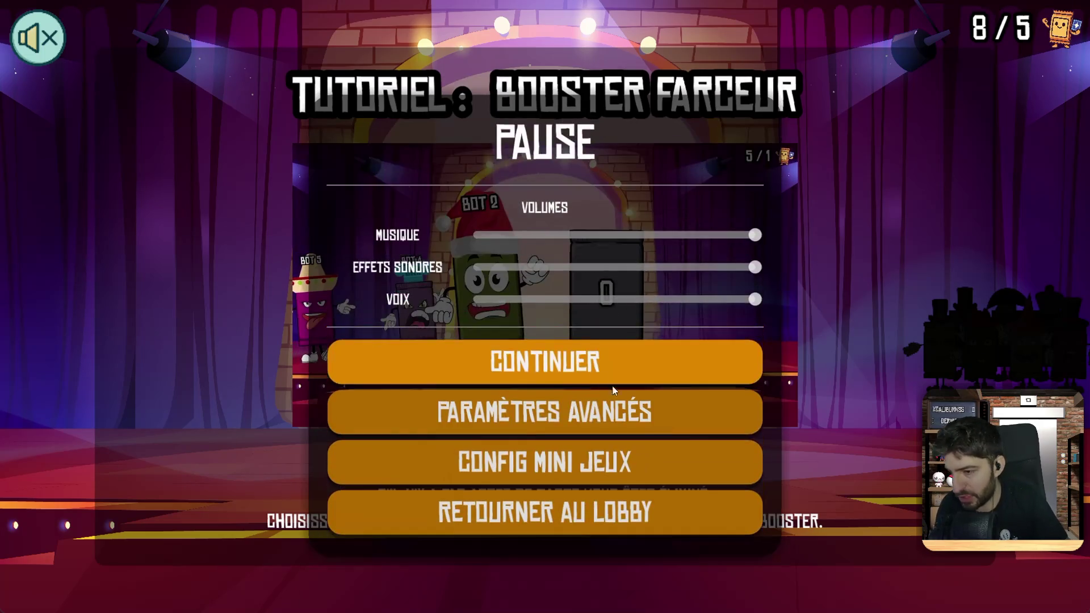
Visit Paramètres avancés and back, resume with Continuer, then draw a card from the booster.
{"action": "left_click", "coordinate": [573, 410]}
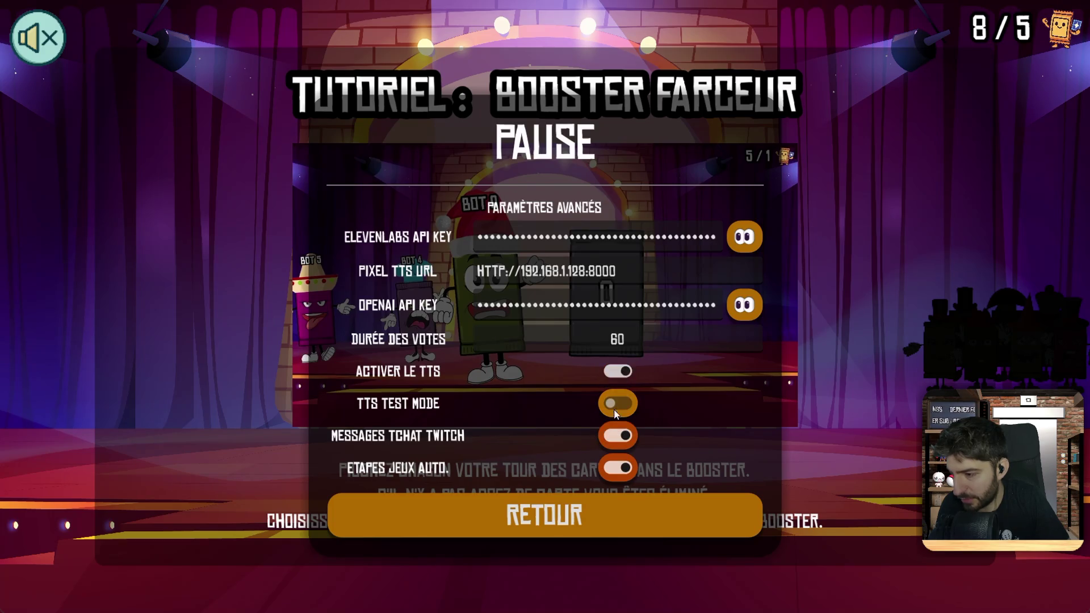
{"action": "left_click", "coordinate": [572, 525]}
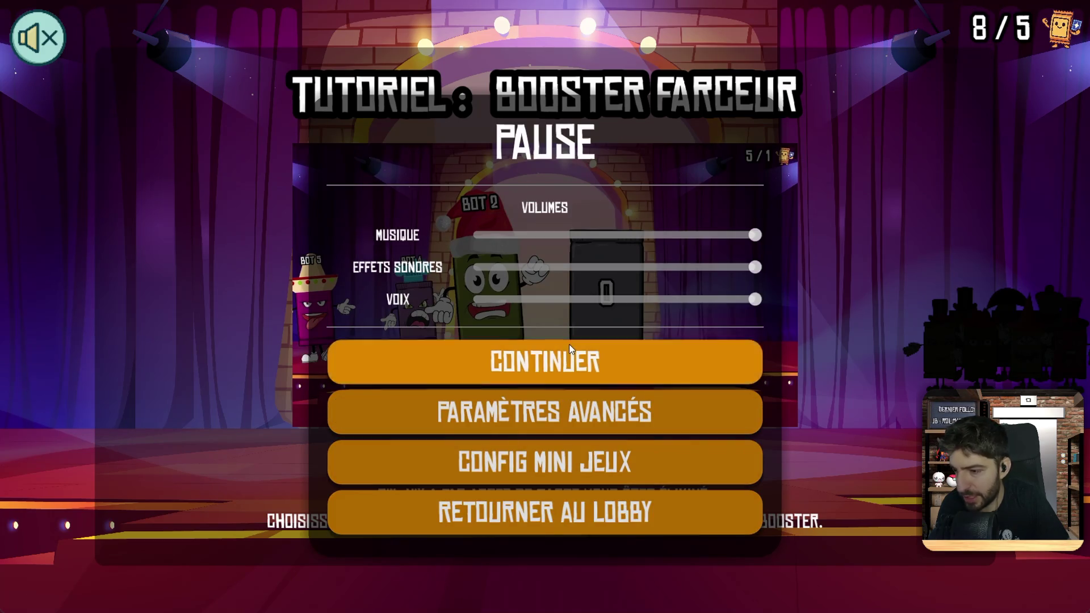
{"action": "left_click", "coordinate": [569, 344]}
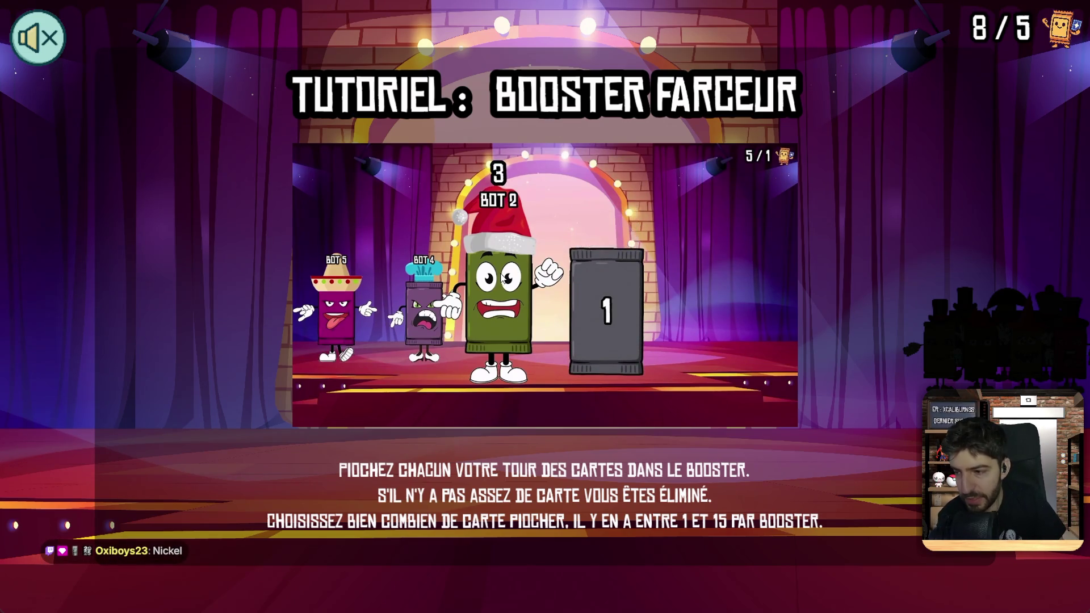
{"action": "left_click", "coordinate": [634, 257]}
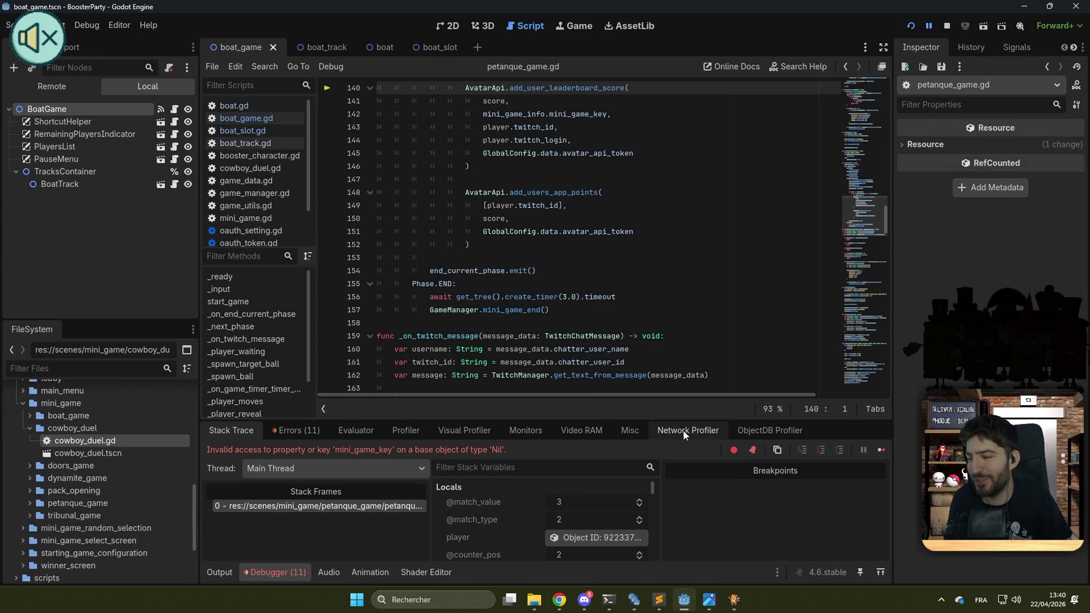
Resume the halted game from the Debugger, then show its list of runtime errors.
{"action": "left_click", "coordinate": [879, 450]}
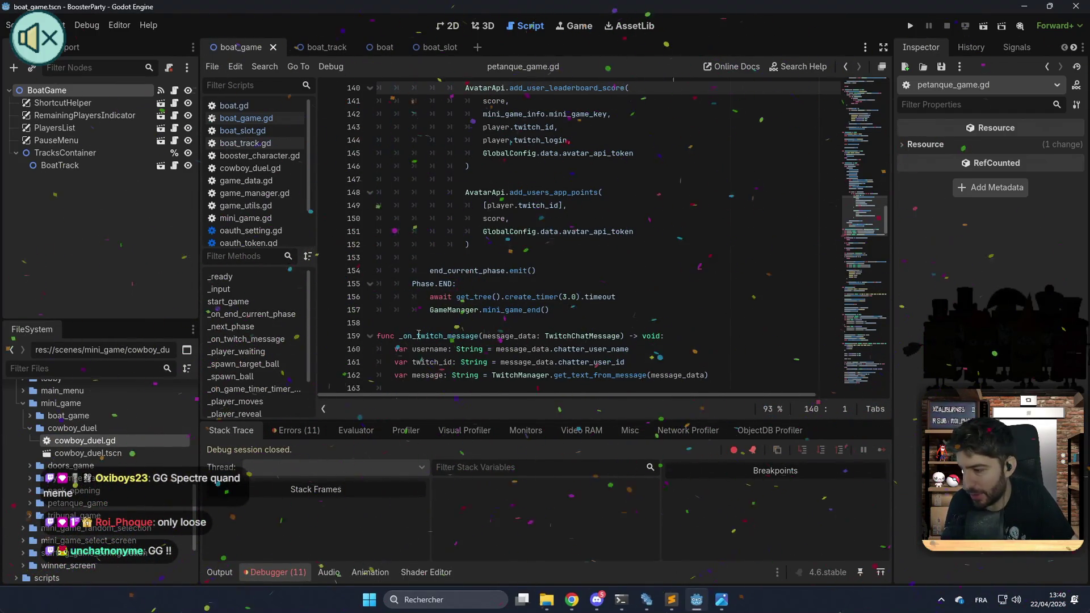
{"action": "left_click", "coordinate": [299, 430]}
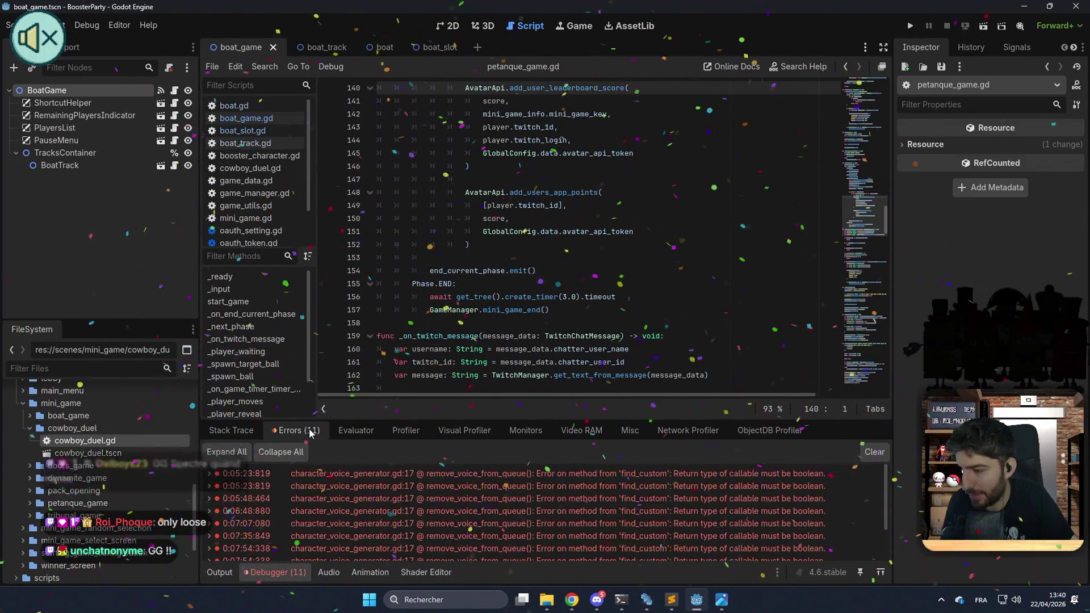
Jump from the find_custom error to character_voice_generator.gd and inspect the lambda's 'return e.id' line.
{"action": "double_click", "coordinate": [351, 474]}
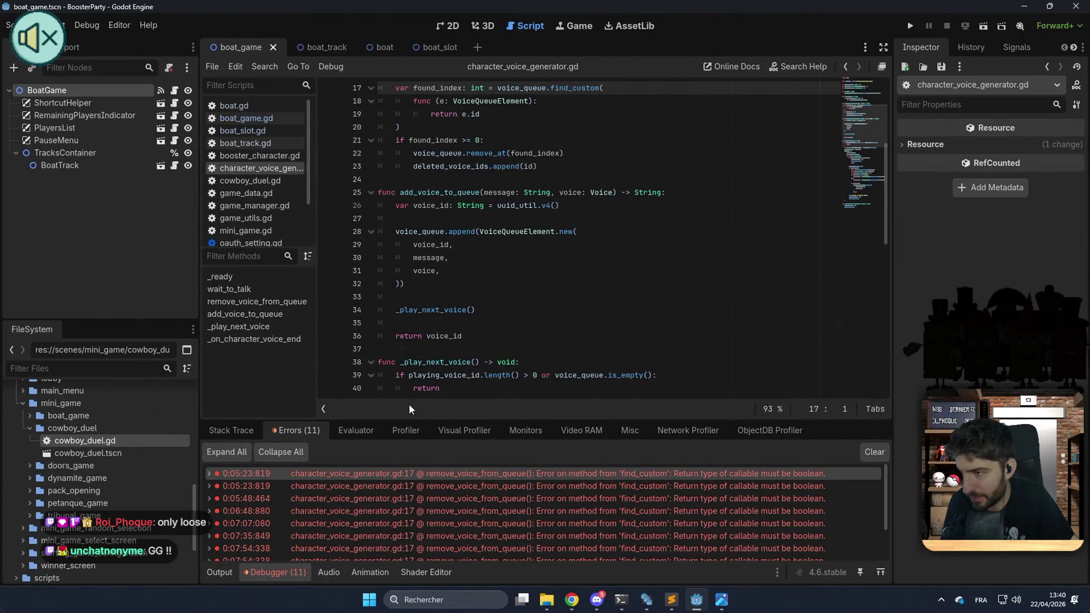
{"action": "scroll", "coordinate": [480, 352], "scroll_direction": "up", "scroll_amount": 1}
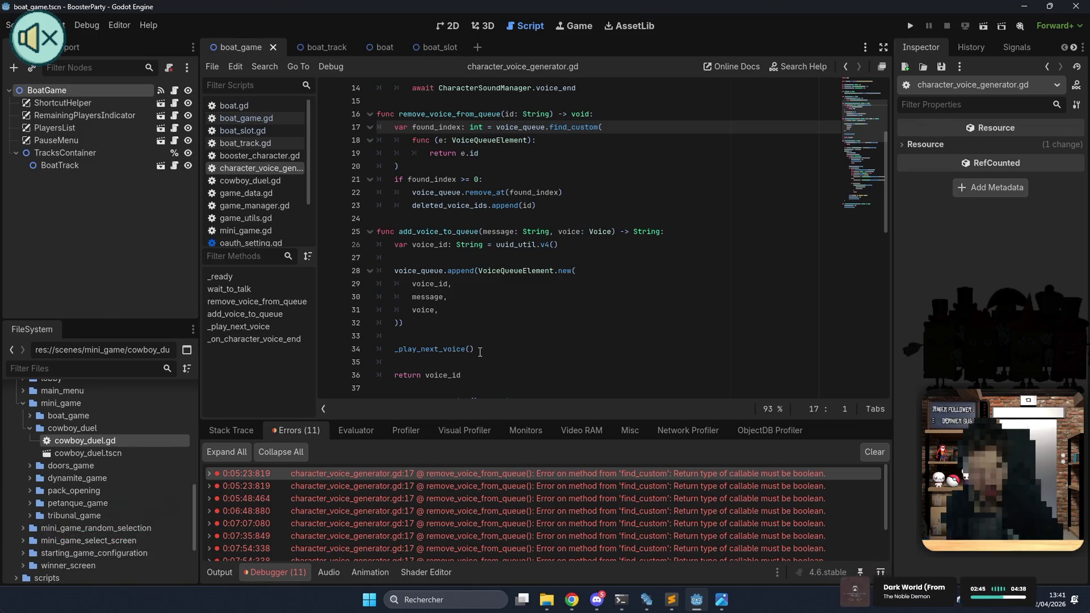
{"action": "scroll", "coordinate": [489, 262], "scroll_direction": "up", "scroll_amount": 3}
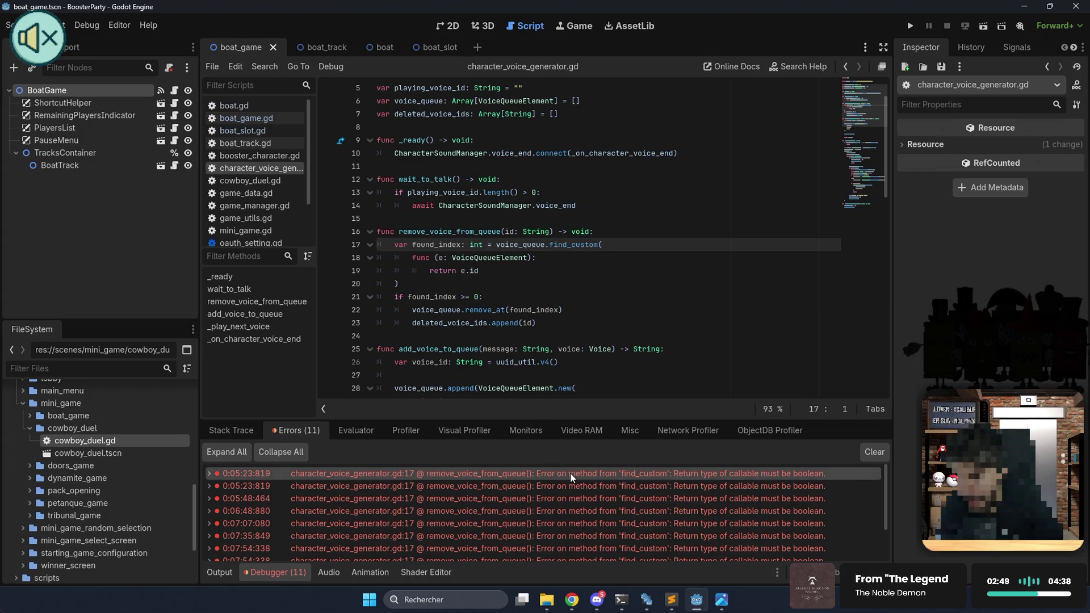
{"action": "mouse_move", "coordinate": [641, 471]}
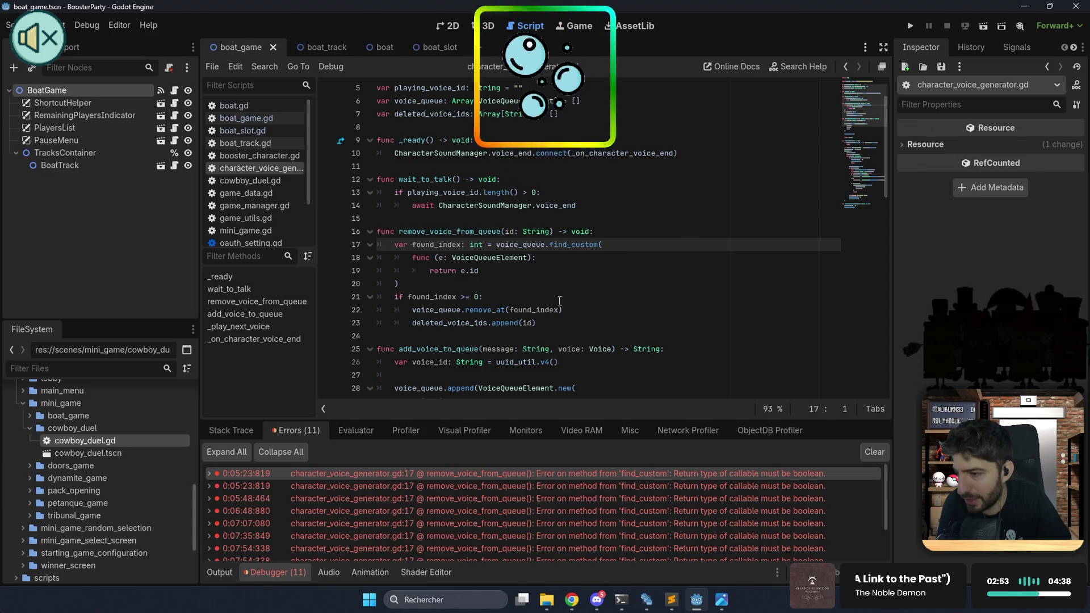
{"action": "mouse_move", "coordinate": [476, 271]}
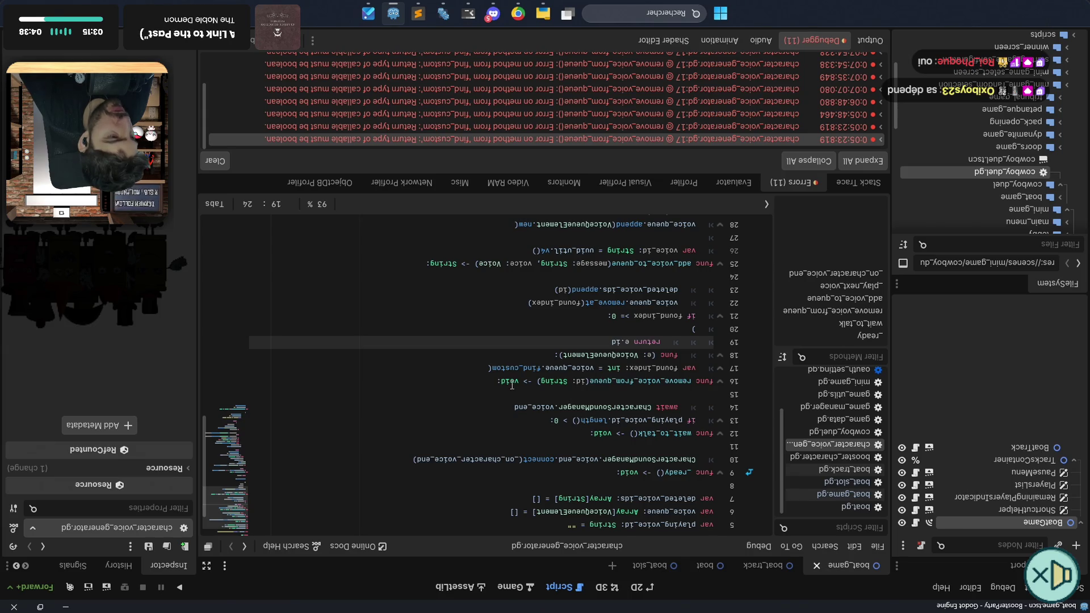
{"action": "left_click", "coordinate": [534, 368]}
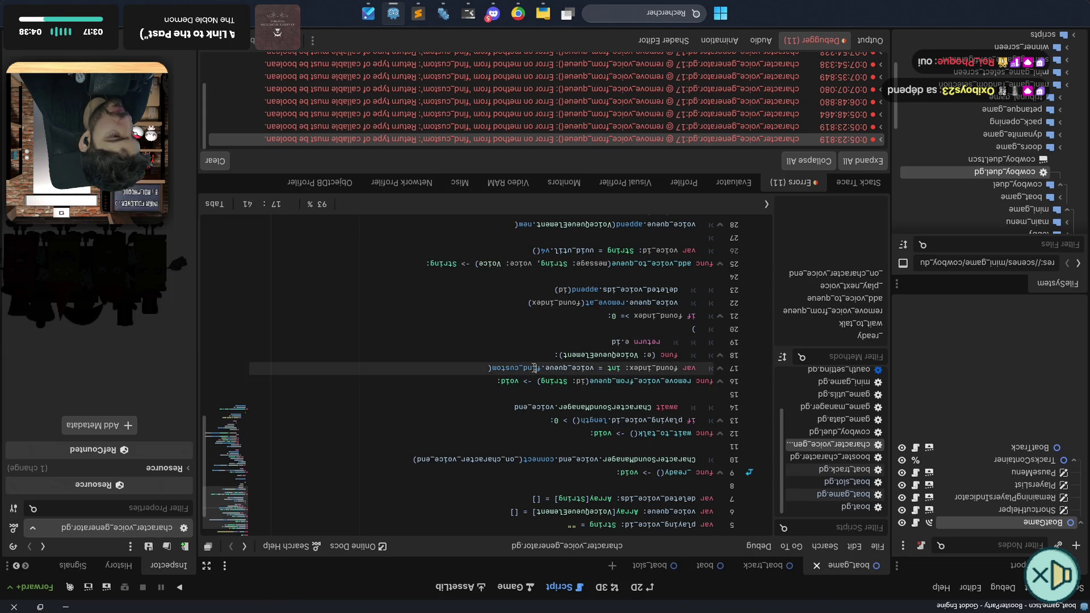
{"action": "mouse_move", "coordinate": [534, 368]}
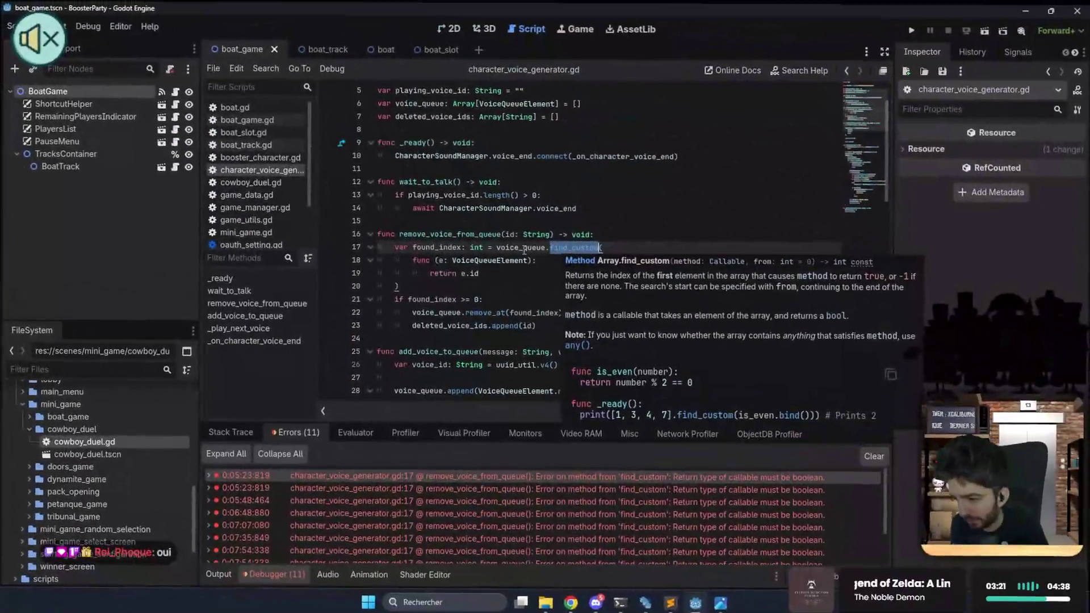
{"action": "left_click", "coordinate": [483, 273]}
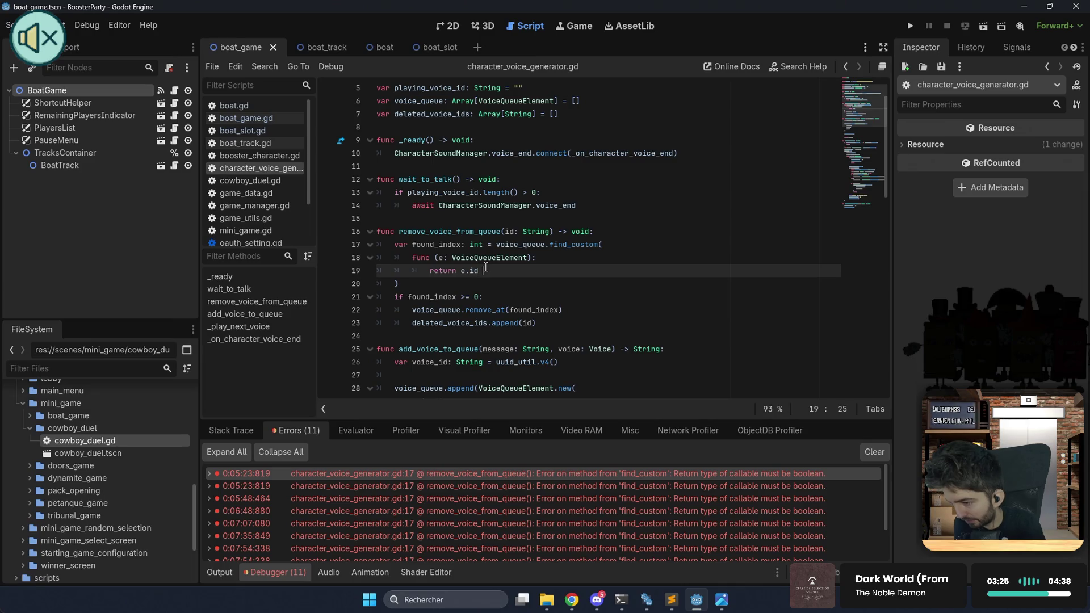
Change the lambda's return statement to 'return e.id == id'.
{"action": "type", "text": "= if"}
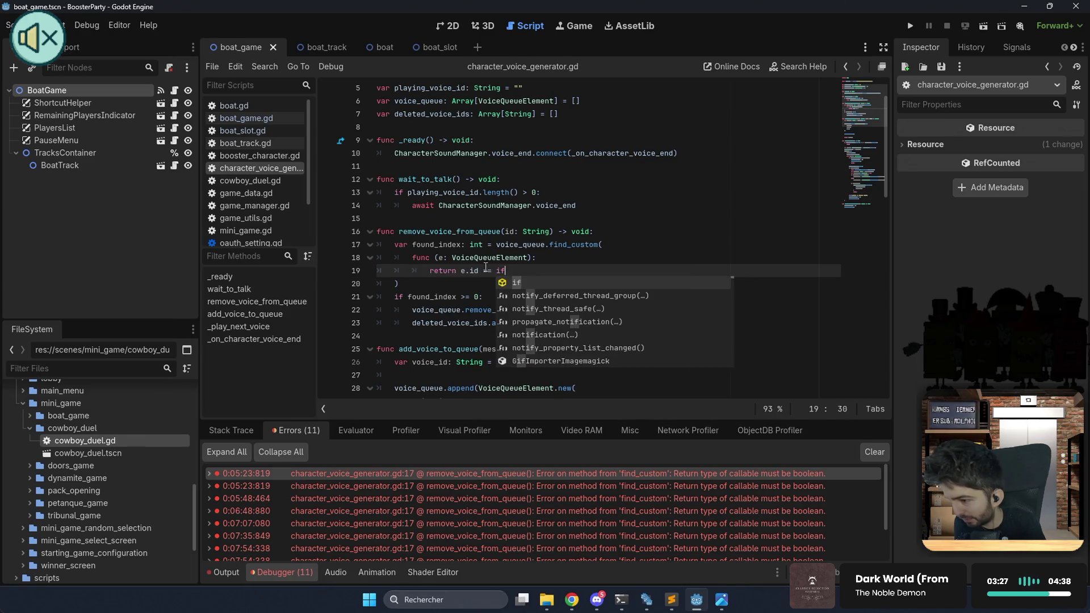
{"action": "key", "text": "BackSpace"}
{"action": "type", "text": "d"}
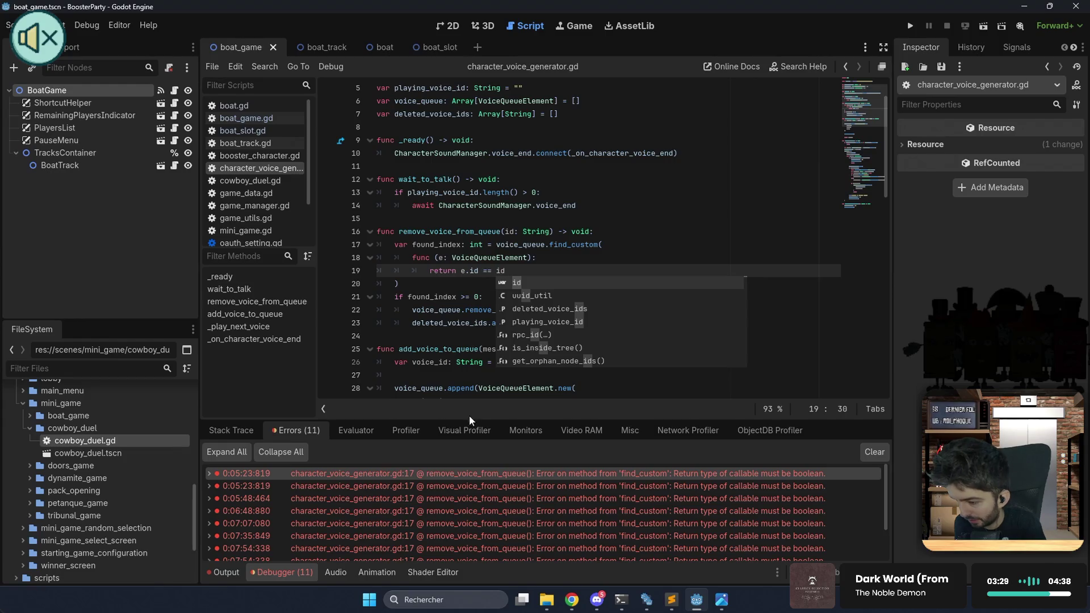
Open mini_game.gd's missing-info warning and select petanque_game.tres via the 'peta' filter.
{"action": "scroll", "coordinate": [563, 492], "scroll_direction": "down", "scroll_amount": 2}
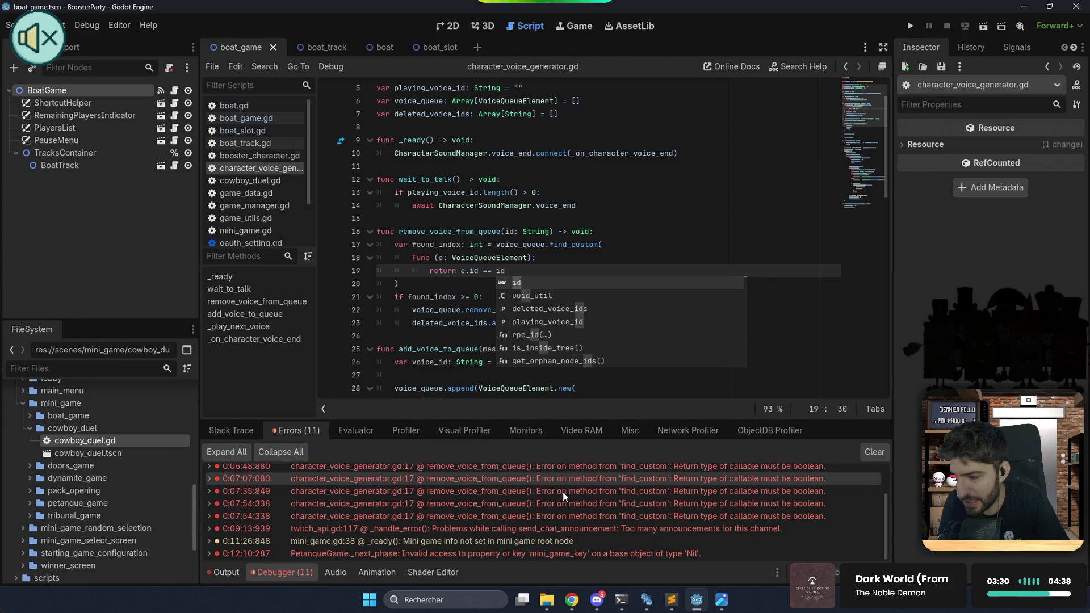
{"action": "left_click", "coordinate": [537, 540]}
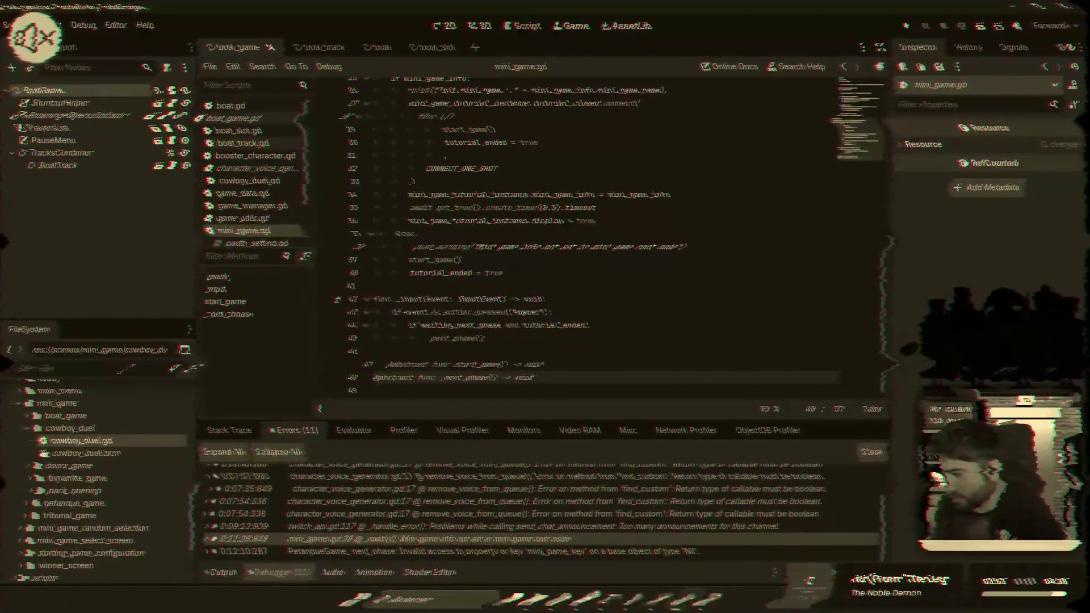
{"action": "type", "text": "peta"}
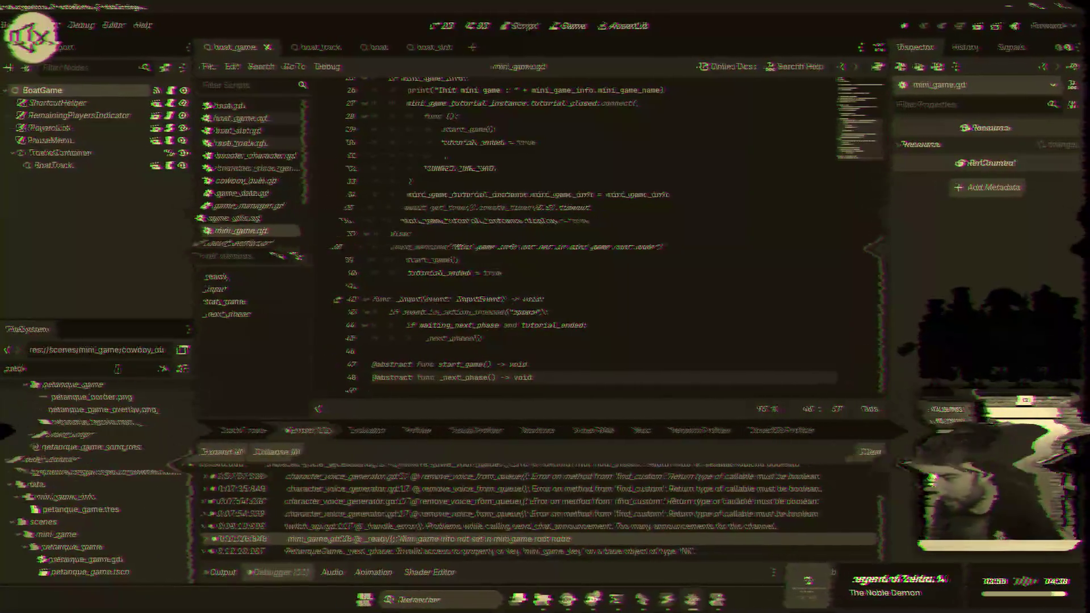
{"action": "left_click", "coordinate": [84, 511]}
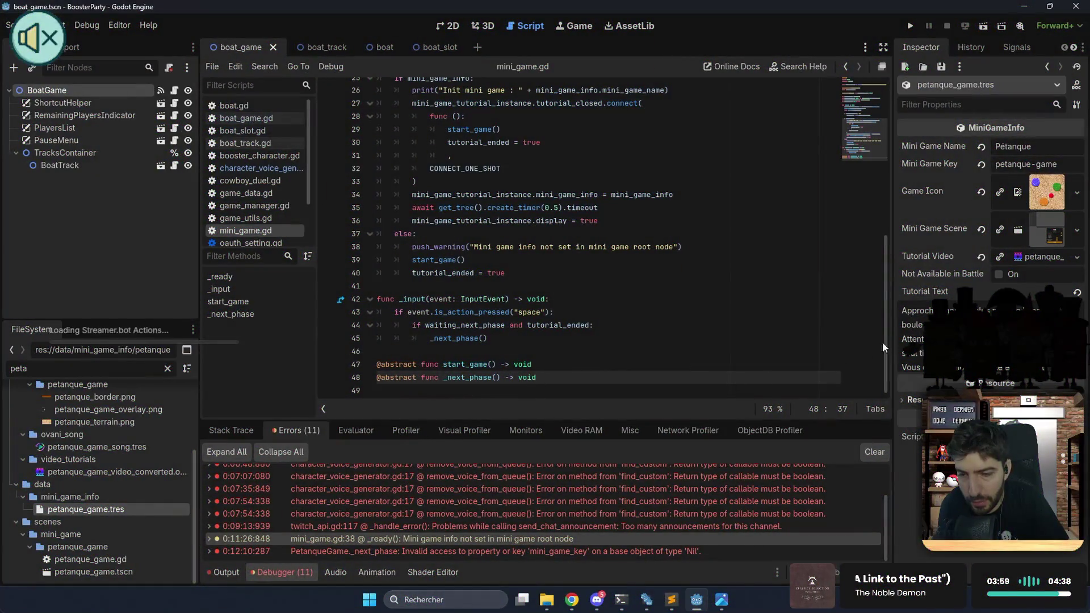
In petanque_game.tscn, set PetanqueGame's Mini Game Info Path to data/mini_game_info/petanque_game.tres.
{"action": "double_click", "coordinate": [97, 569]}
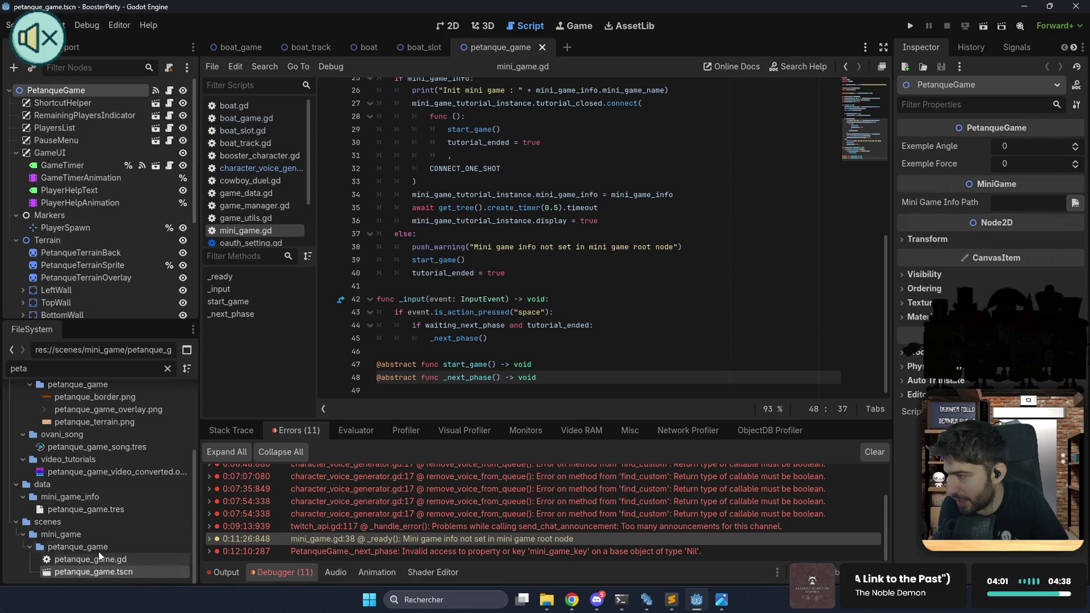
{"action": "double_click", "coordinate": [131, 85]}
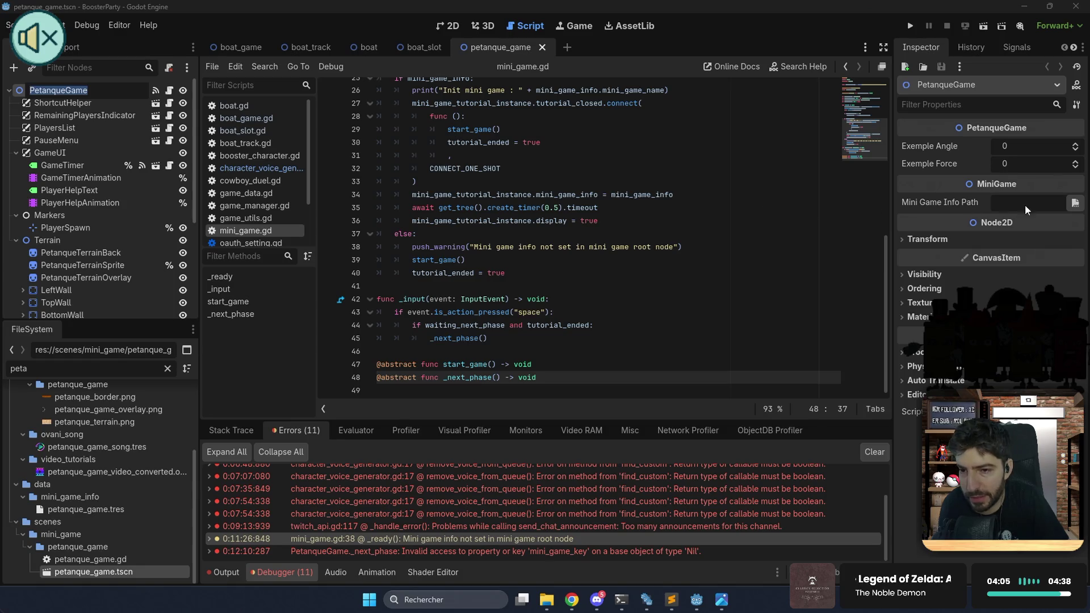
{"action": "left_click", "coordinate": [1076, 203]}
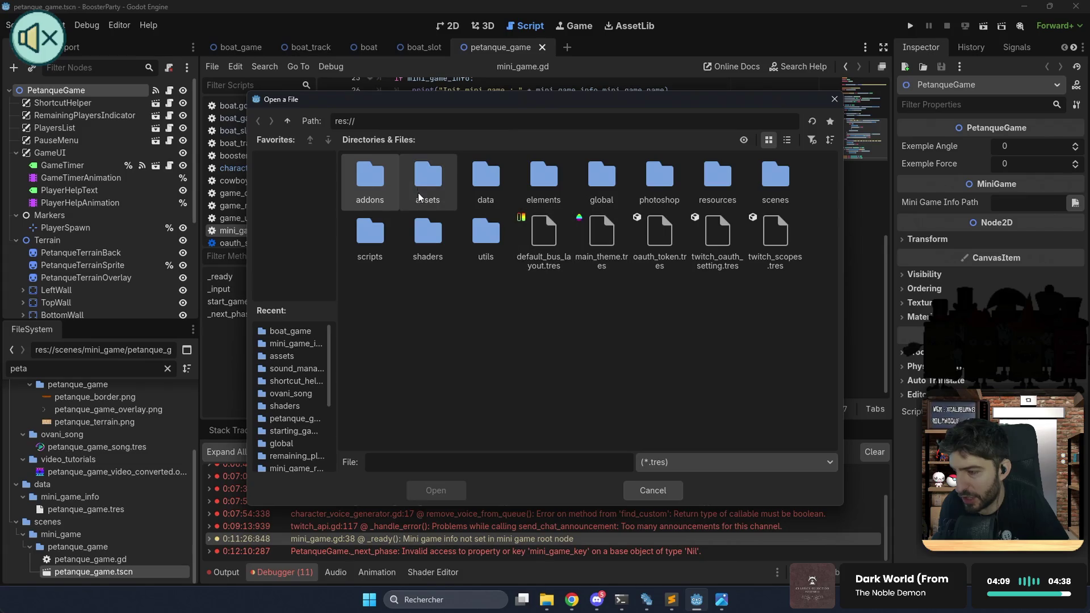
{"action": "double_click", "coordinate": [492, 175]}
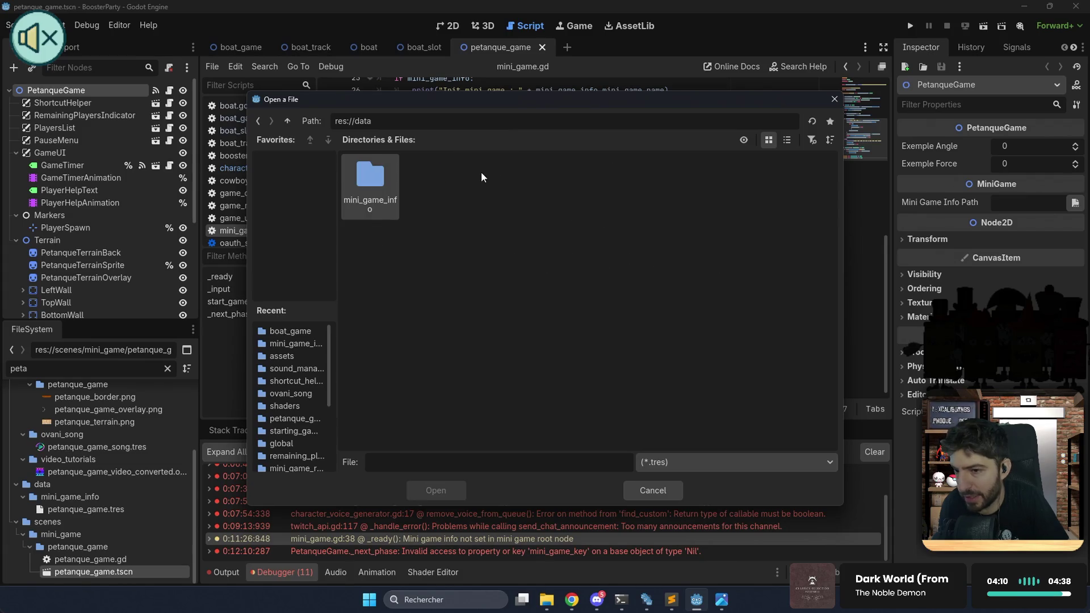
{"action": "double_click", "coordinate": [390, 175]}
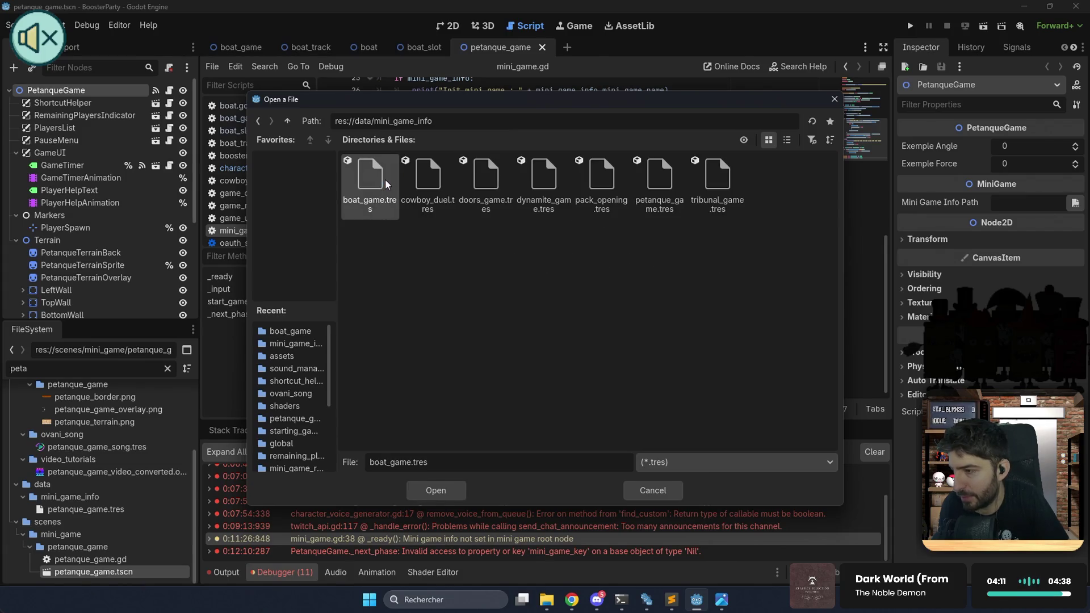
{"action": "double_click", "coordinate": [641, 182]}
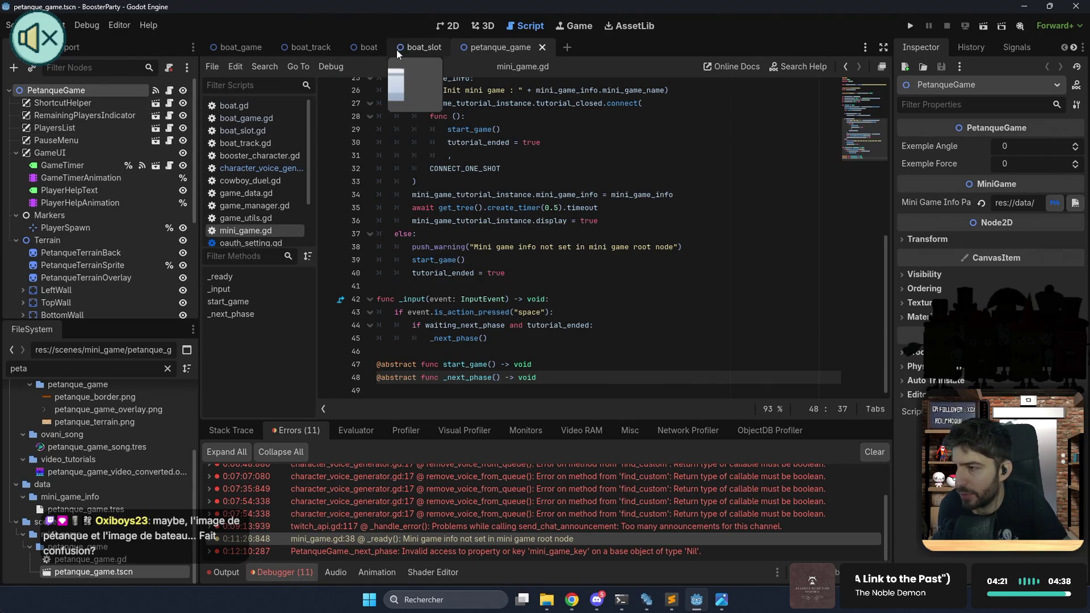
Switch to the boat scene and run the project from the editor.
{"action": "left_click", "coordinate": [366, 46]}
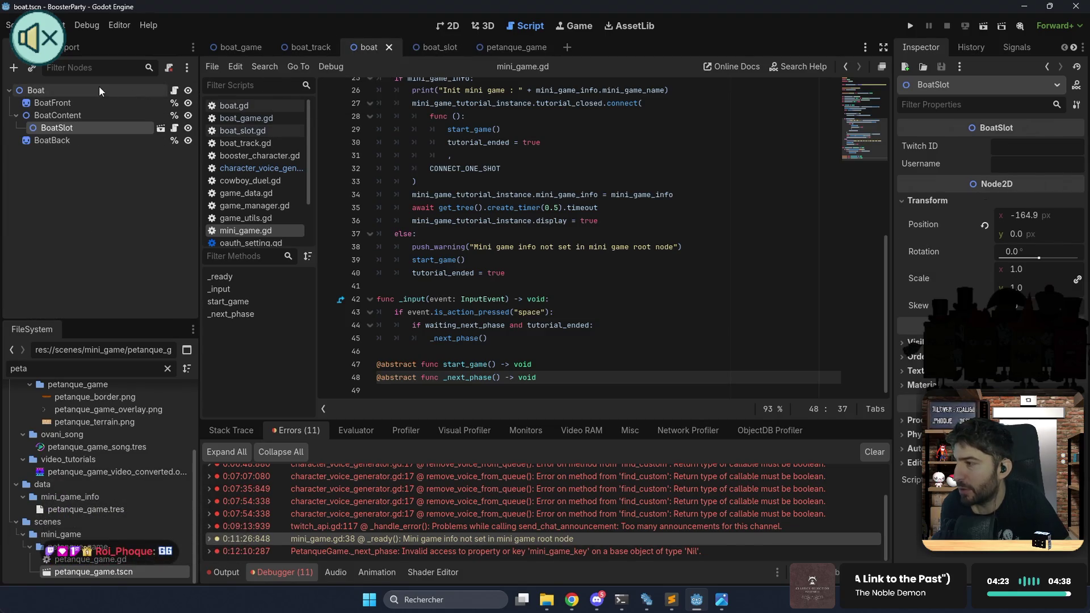
{"action": "left_click", "coordinate": [483, 183]}
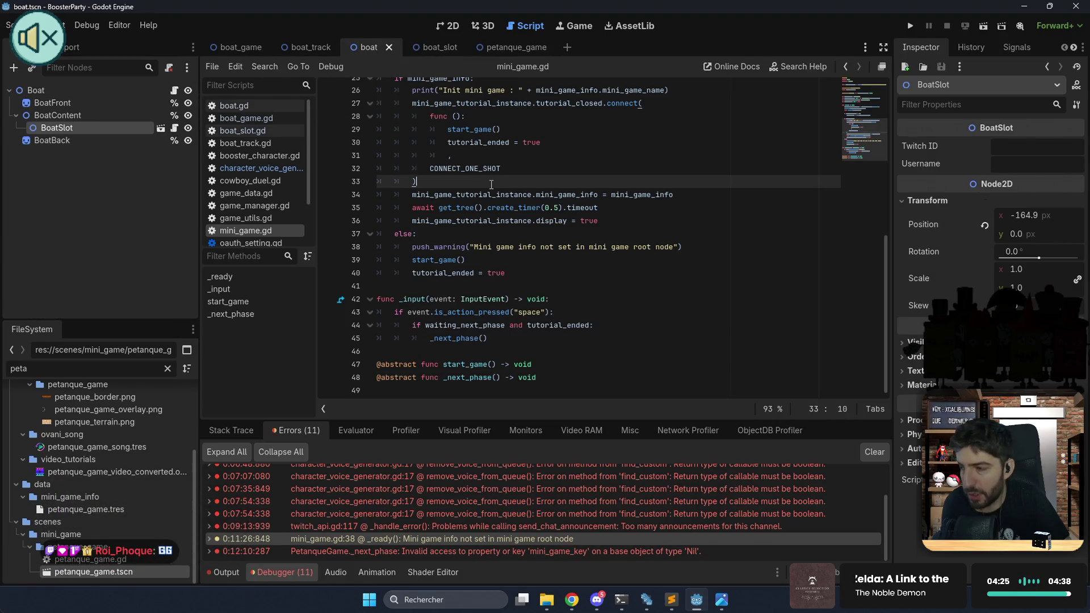
{"action": "left_click", "coordinate": [907, 27]}
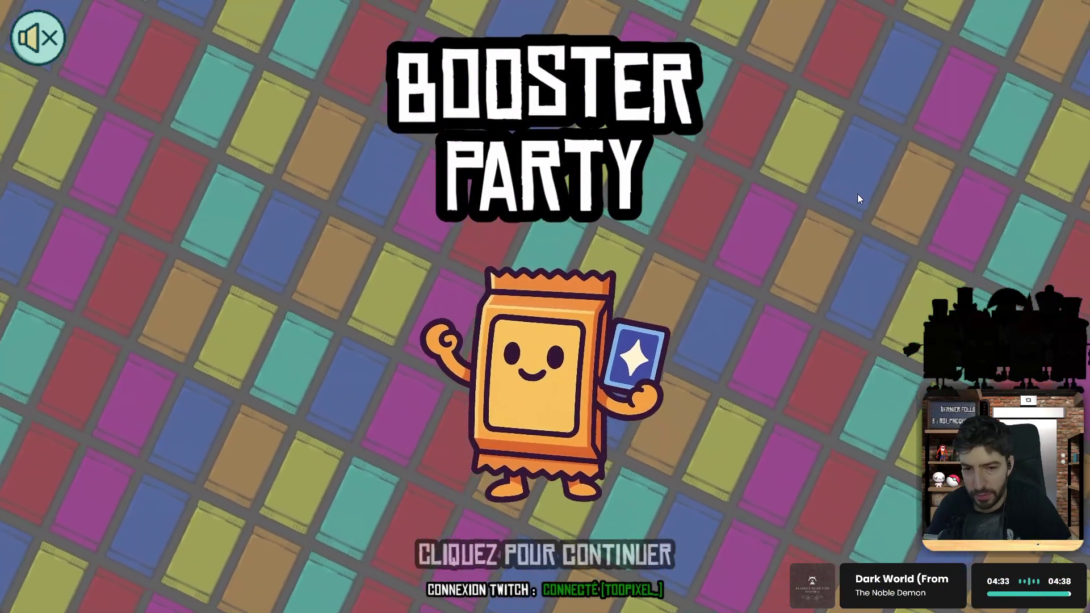
Click through the 'Cliquez pour continuer' title screen into the lobby.
{"action": "left_click", "coordinate": [857, 198]}
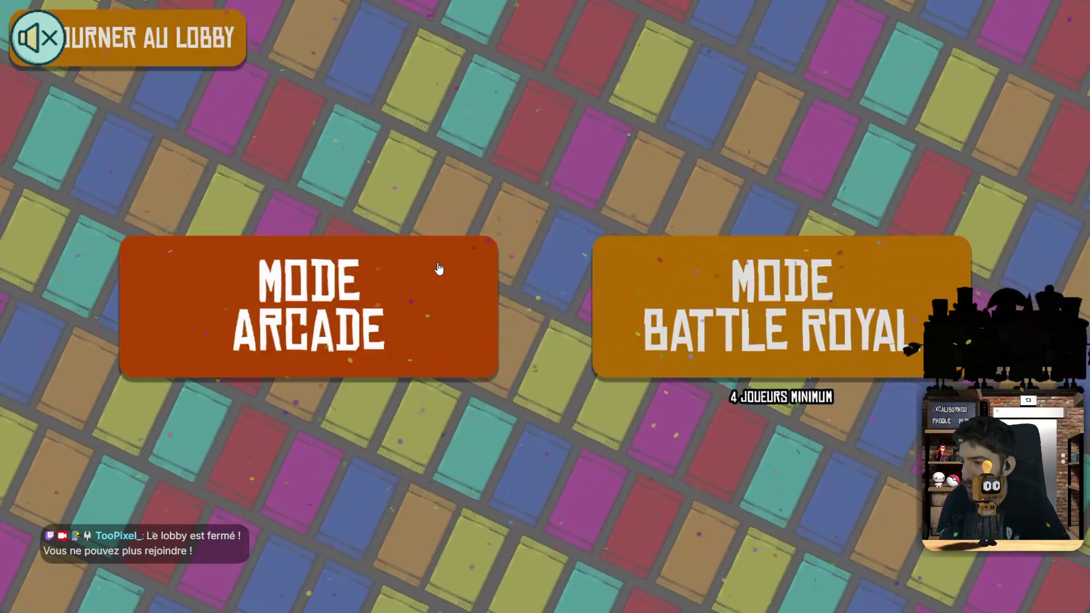
Start an Arcade mode party with mini-game voting turned off.
{"action": "left_click", "coordinate": [340, 301]}
{"action": "left_click", "coordinate": [741, 127]}
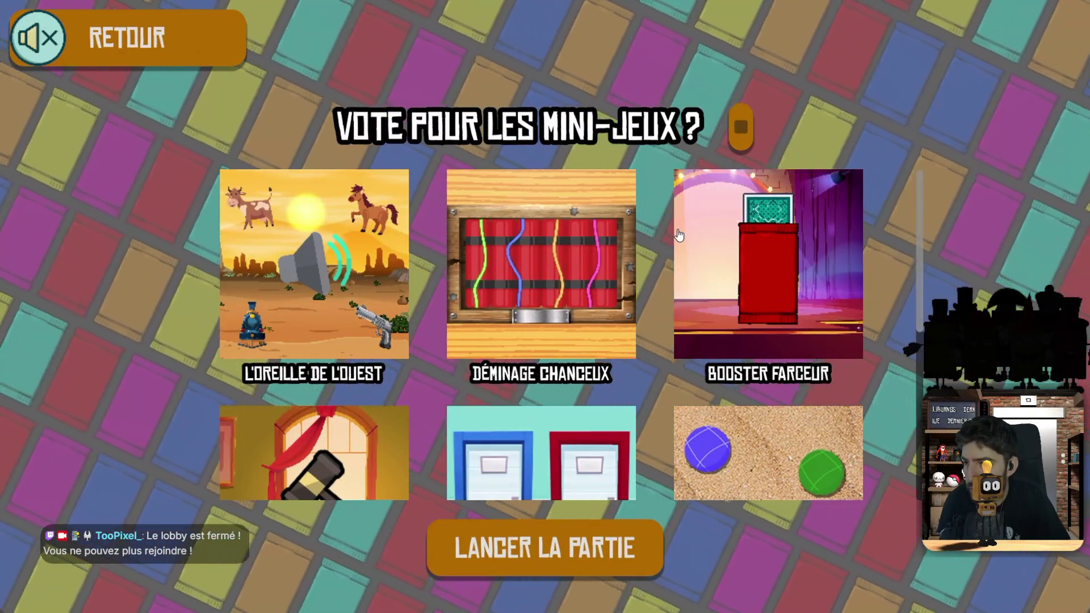
{"action": "left_click", "coordinate": [568, 538]}
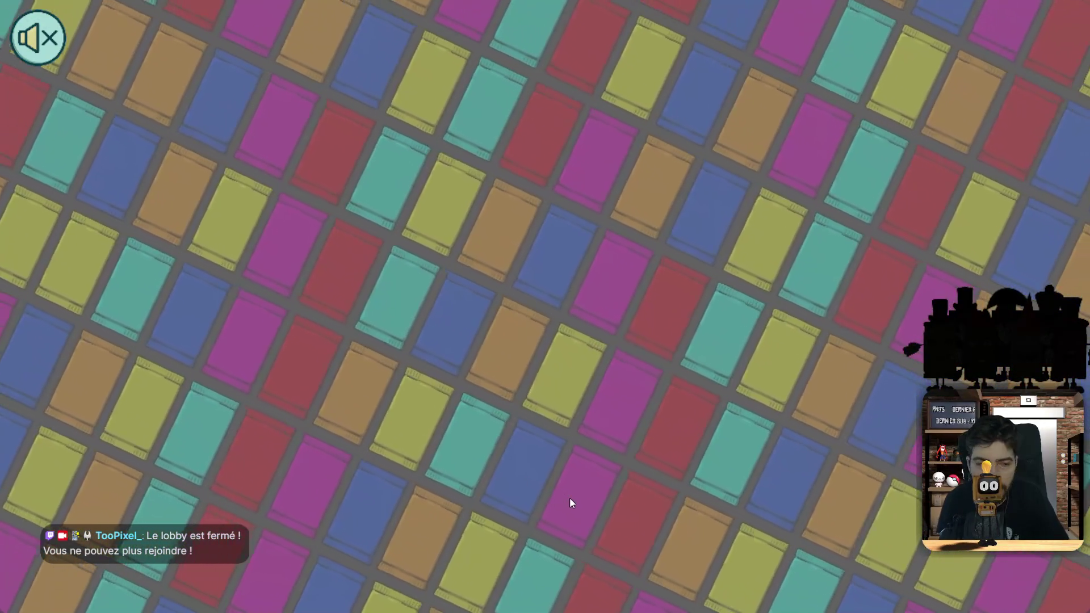
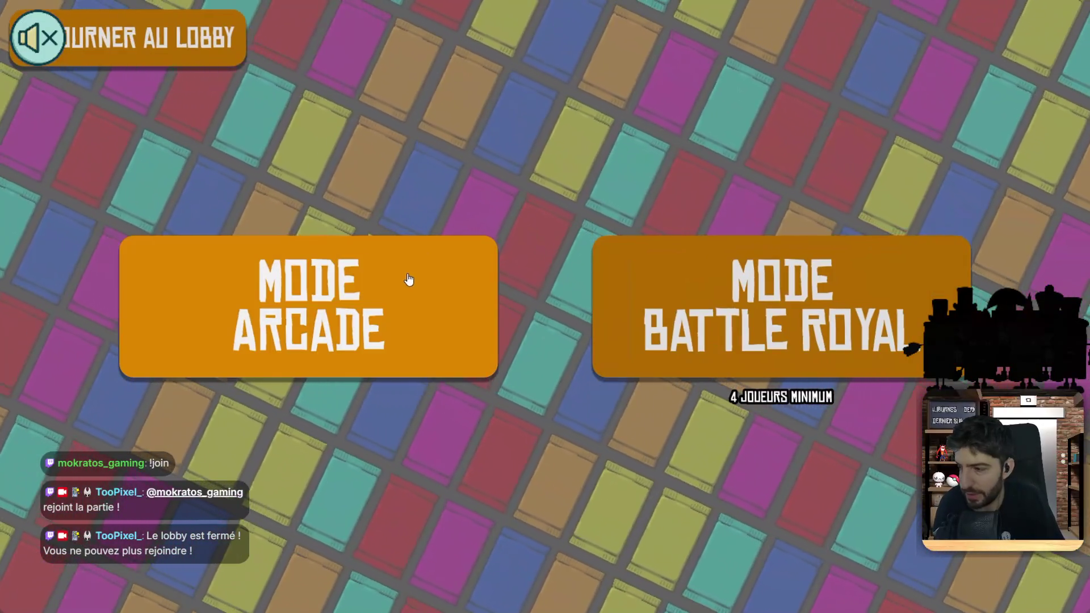
Pick Arcade mode in the 8-player lobby to reach the mini-game vote screen.
{"action": "left_click", "coordinate": [409, 280]}
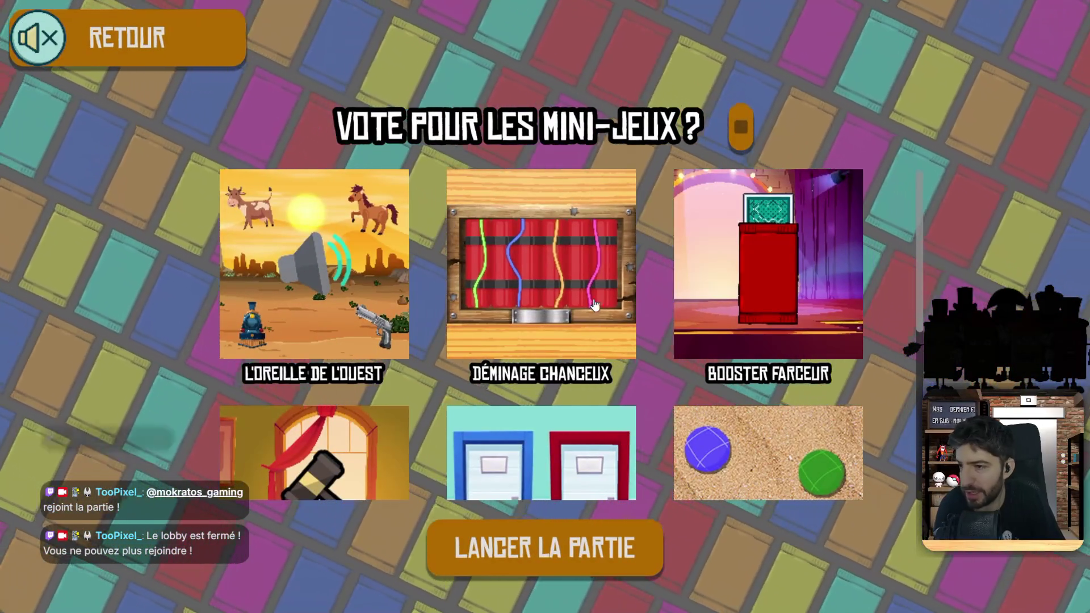
Launch the voted arcade game, play the round through, then choose Arcade mode again.
{"action": "left_click", "coordinate": [531, 536]}
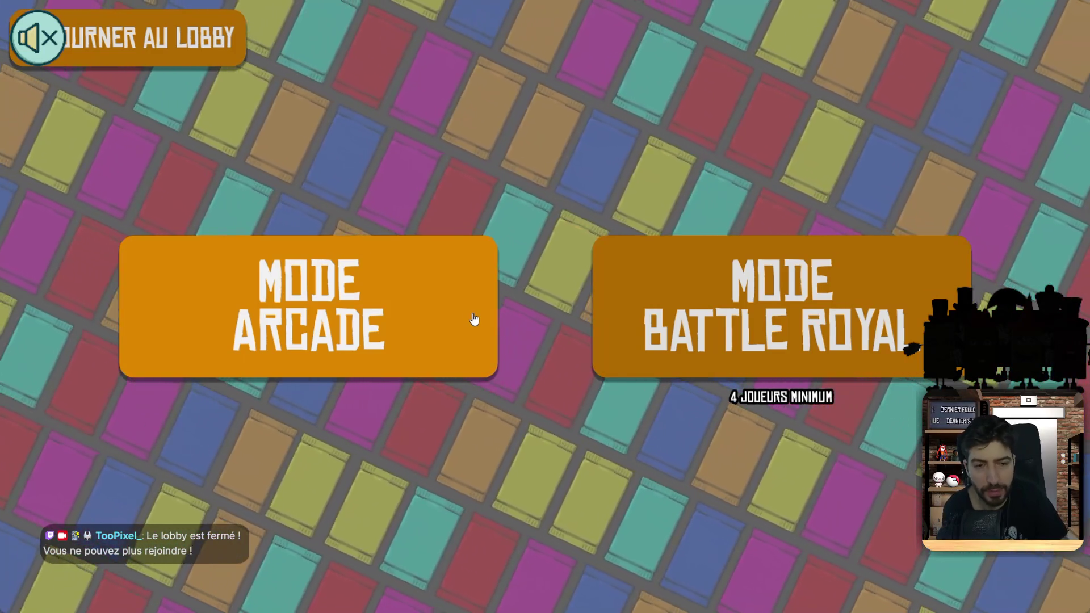
{"action": "left_click", "coordinate": [474, 320]}
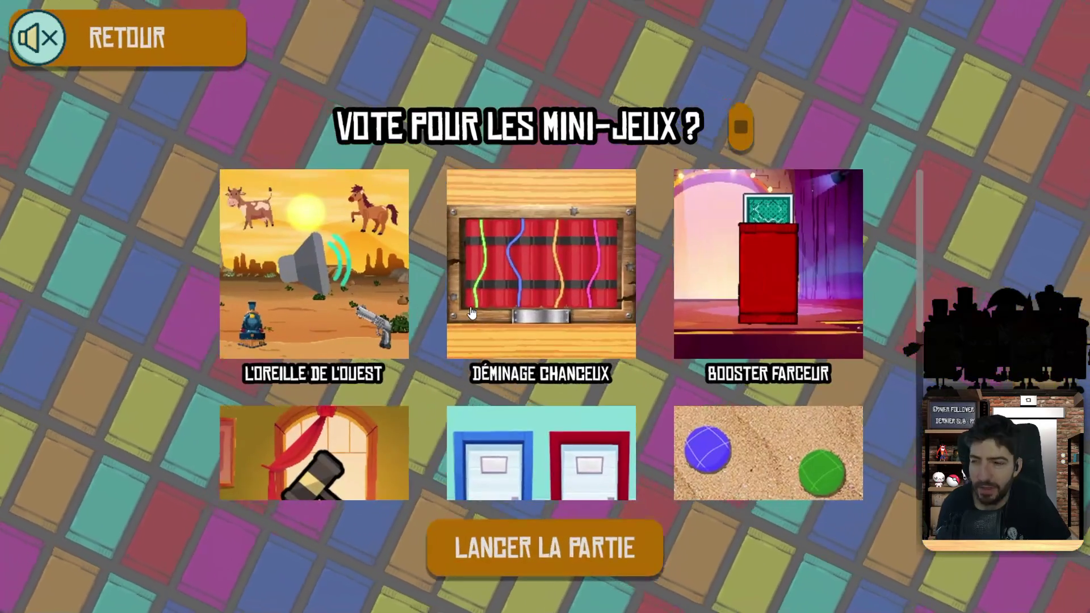
Launch a new arcade game with the seven mini-games from Bâteaux to L'Oreille de l'Ouest.
{"action": "left_click", "coordinate": [601, 523]}
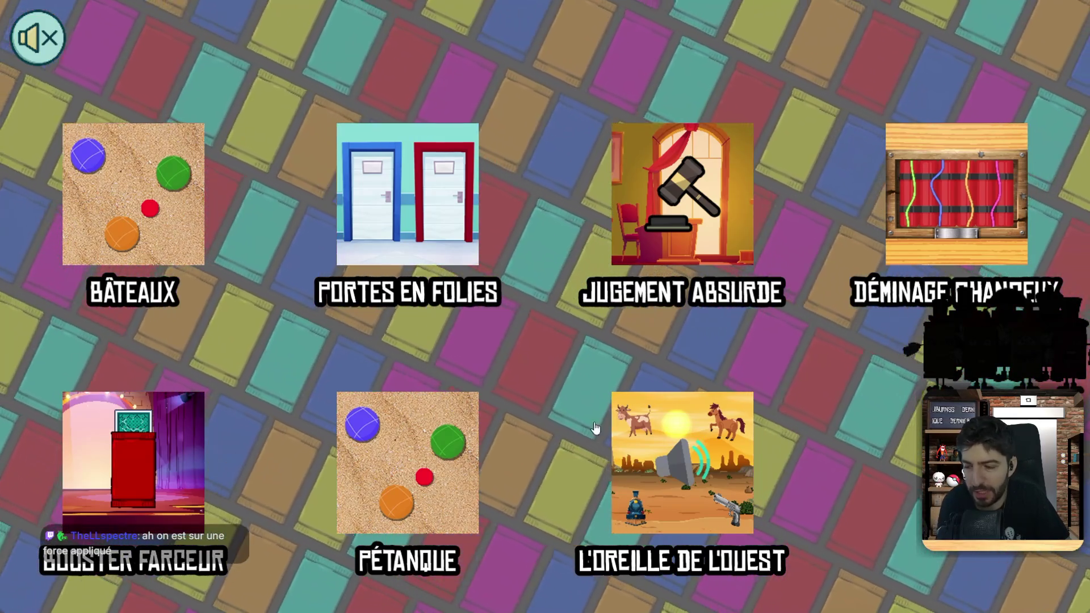
Move past the lineup and play the Pétanque round until mode selection returns.
{"action": "left_click", "coordinate": [410, 449]}
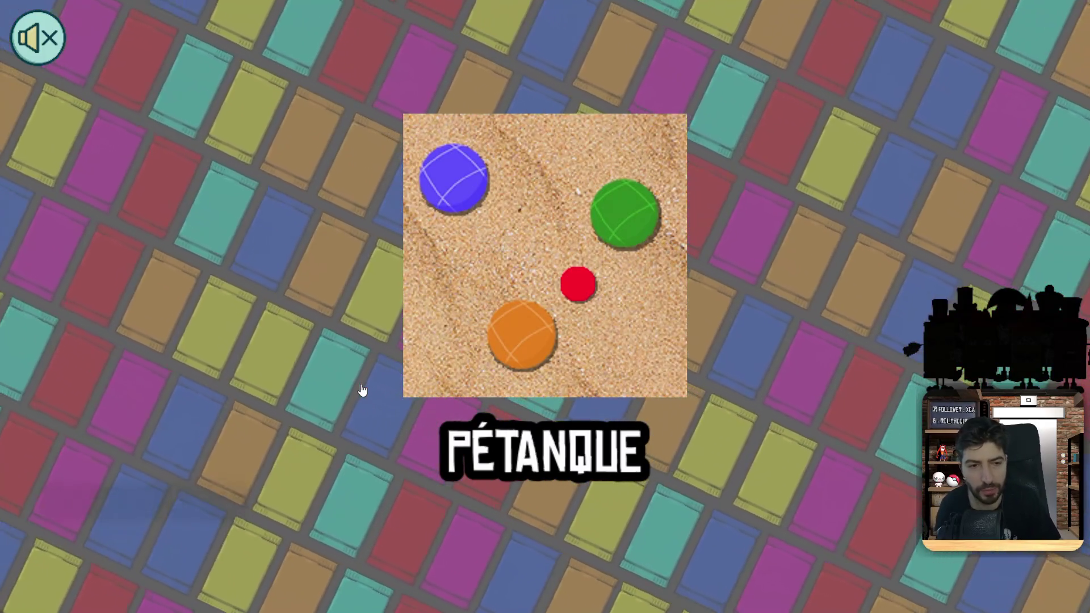
{"action": "left_click", "coordinate": [362, 390]}
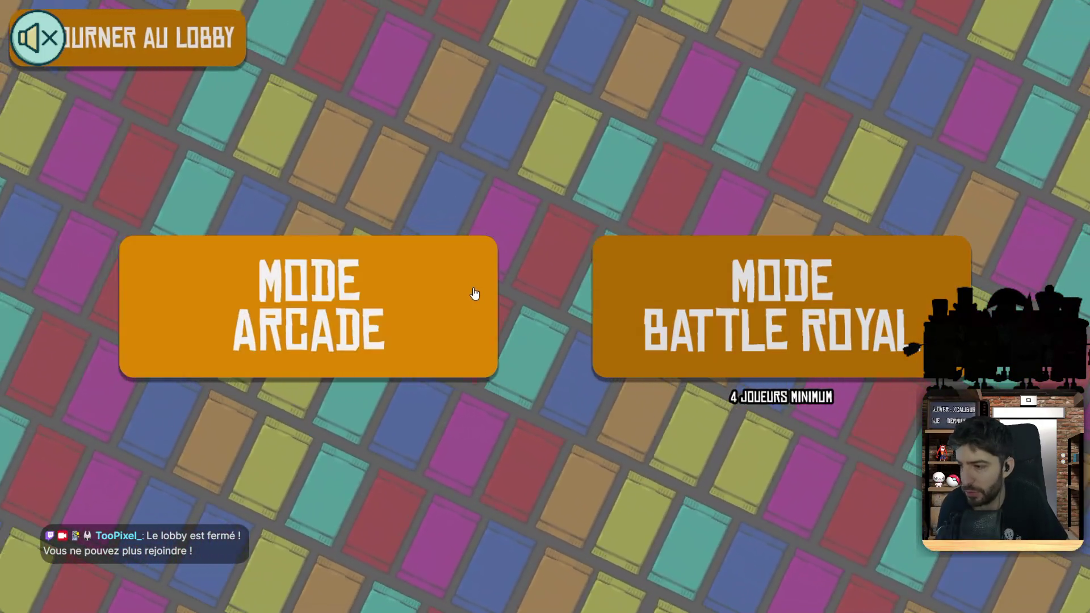
Launch another Arcade game, play it until the winner appears, then pause.
{"action": "left_click", "coordinate": [475, 293]}
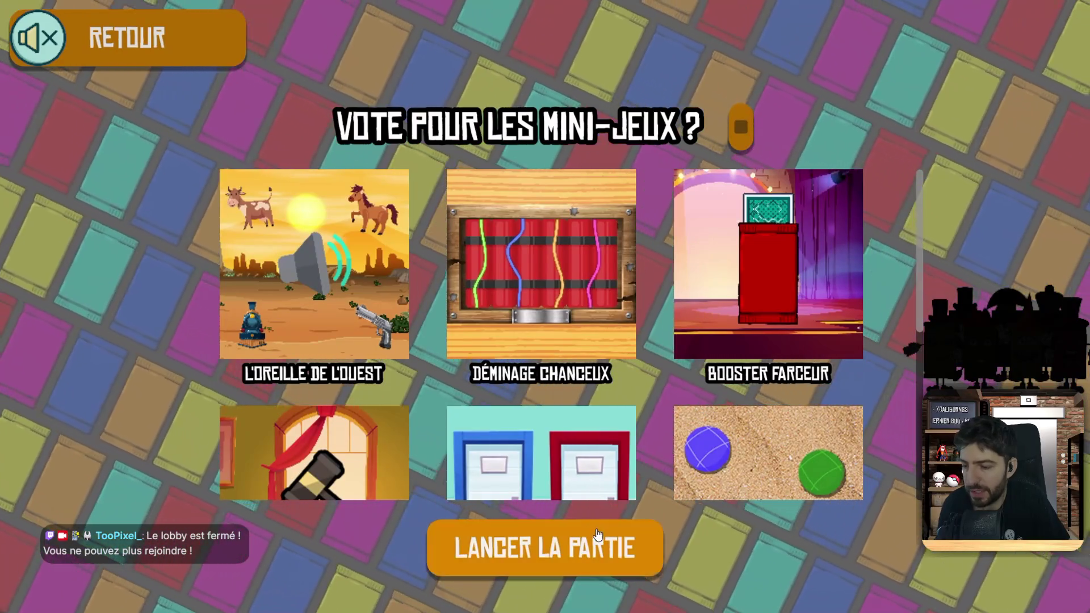
{"action": "left_click", "coordinate": [598, 514]}
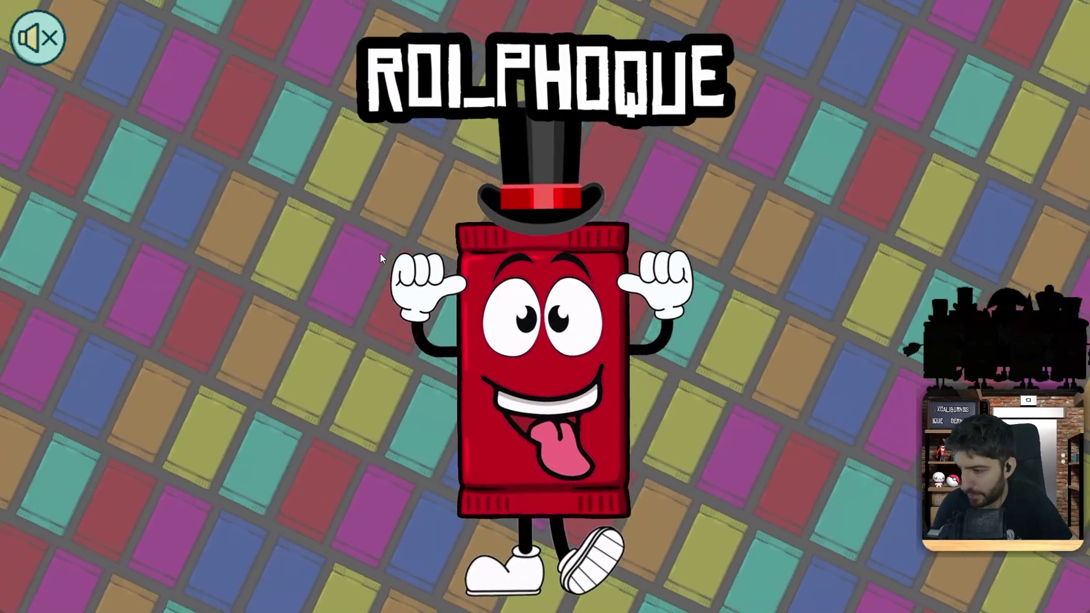
{"action": "key", "text": "Escape"}
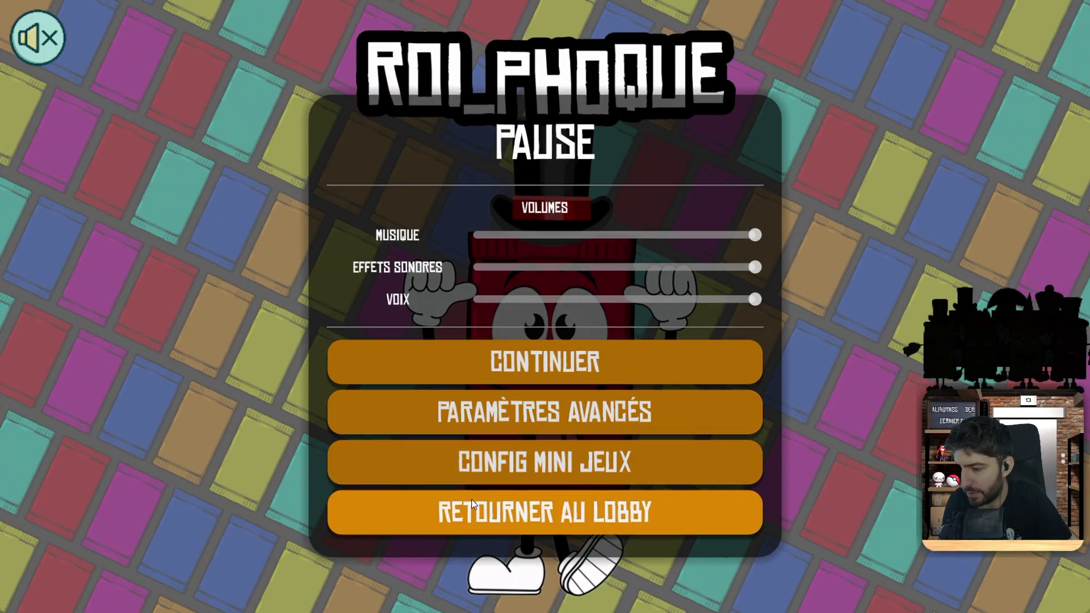
Return to the lobby, quit the game, and go to the push_warning line 38 in mini_game.gd.
{"action": "left_click", "coordinate": [471, 499]}
{"action": "key", "text": "Escape"}
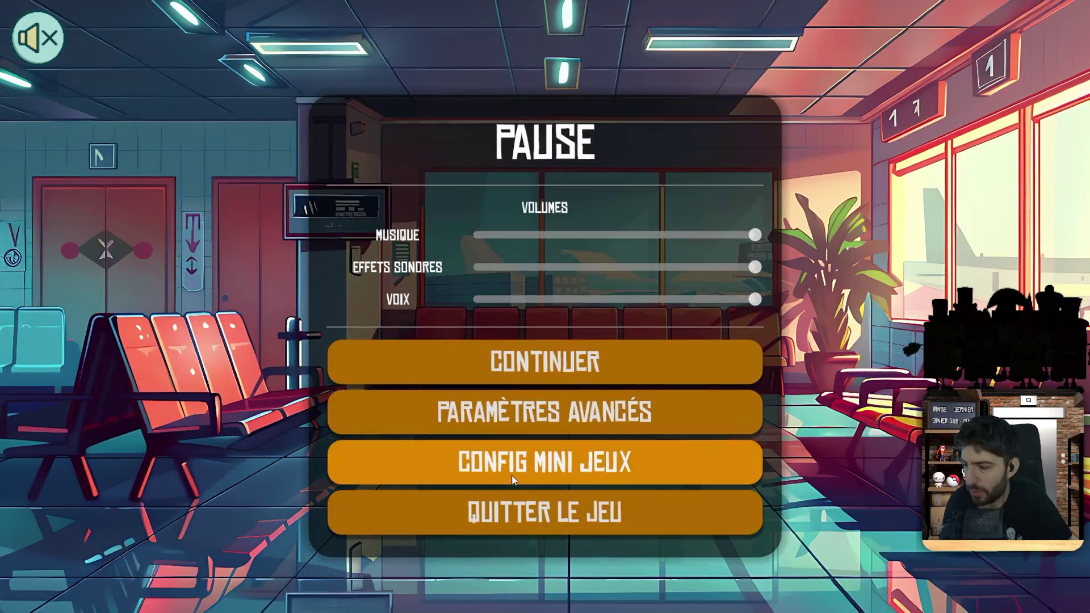
{"action": "left_click", "coordinate": [527, 496]}
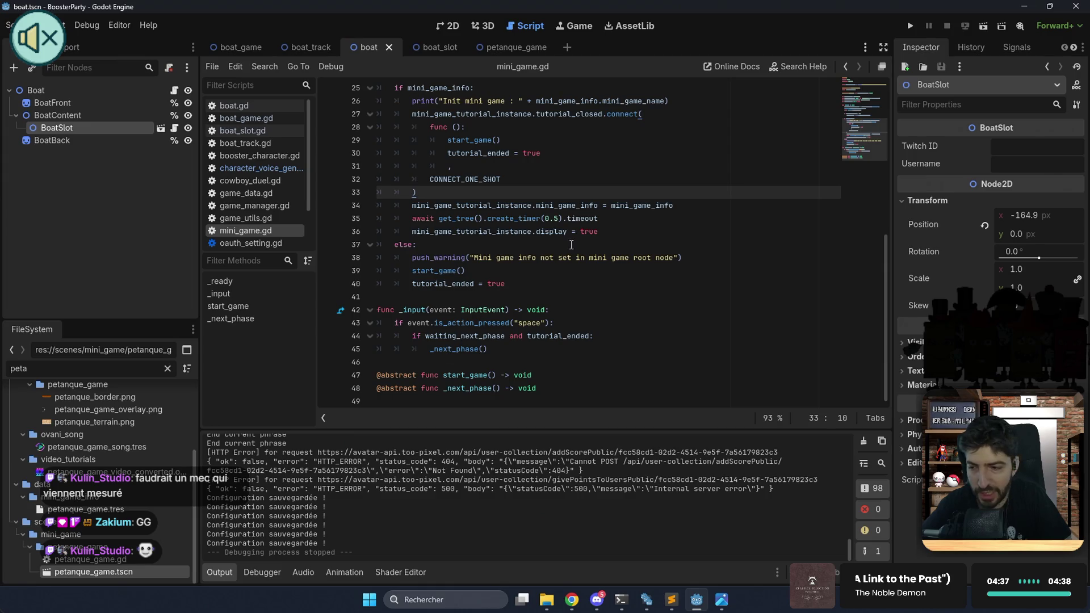
{"action": "left_click", "coordinate": [628, 254]}
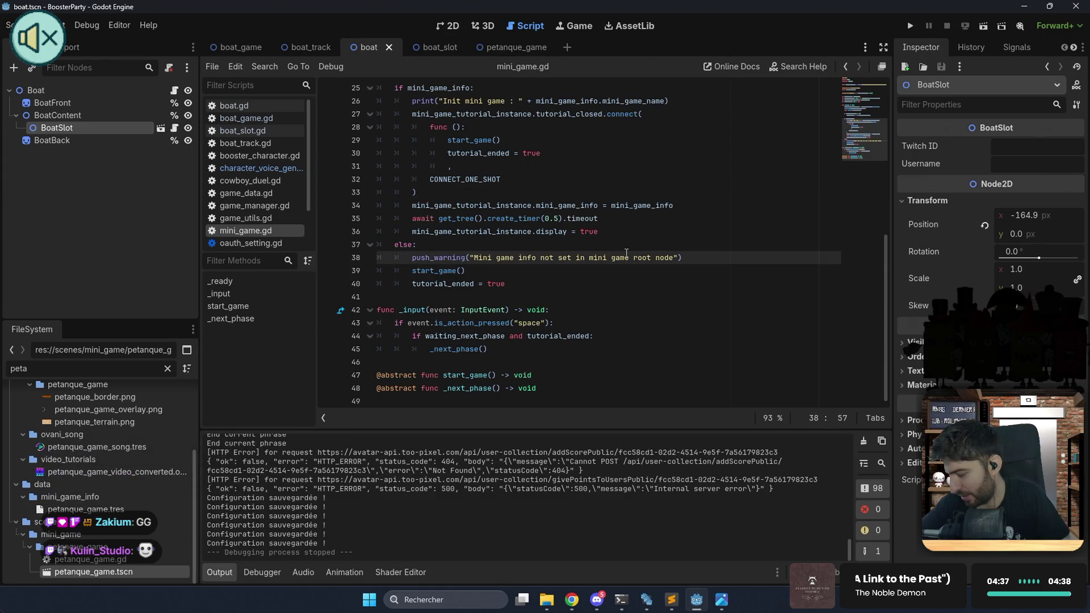